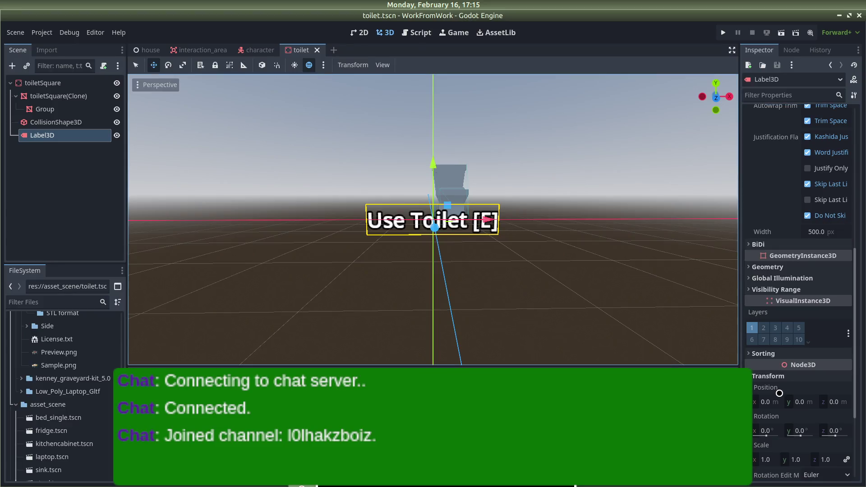
Raise the Use Toilet label above the toilet and nudge it slightly to the right
{"action": "left_click_drag", "start_coordinate": [434, 162], "coordinate": [436, 113]}
{"action": "scroll", "coordinate": [456, 276], "scroll_direction": "down", "scroll_amount": 2}
{"action": "left_click_drag", "start_coordinate": [457, 276], "coordinate": [467, 311]}
{"action": "left_click_drag", "start_coordinate": [483, 187], "coordinate": [502, 186]}
{"action": "scroll", "coordinate": [823, 338], "scroll_direction": "down", "scroll_amount": 2}
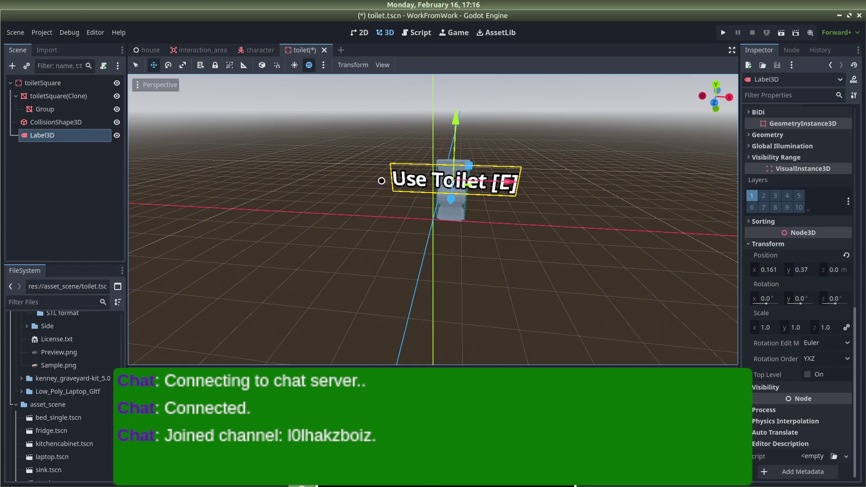
Inspect toiletSquare, toiletSquare(Clone) and the Group node's Transform position values
{"action": "left_click", "coordinate": [64, 84]}
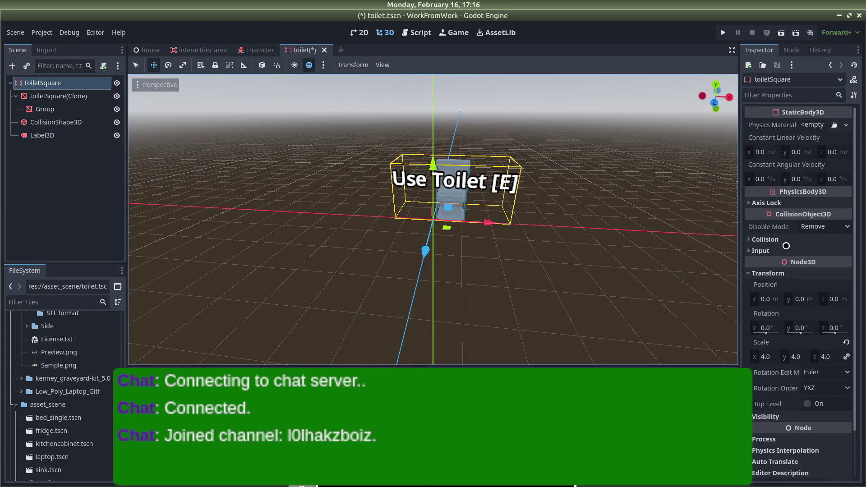
{"action": "left_click", "coordinate": [63, 97]}
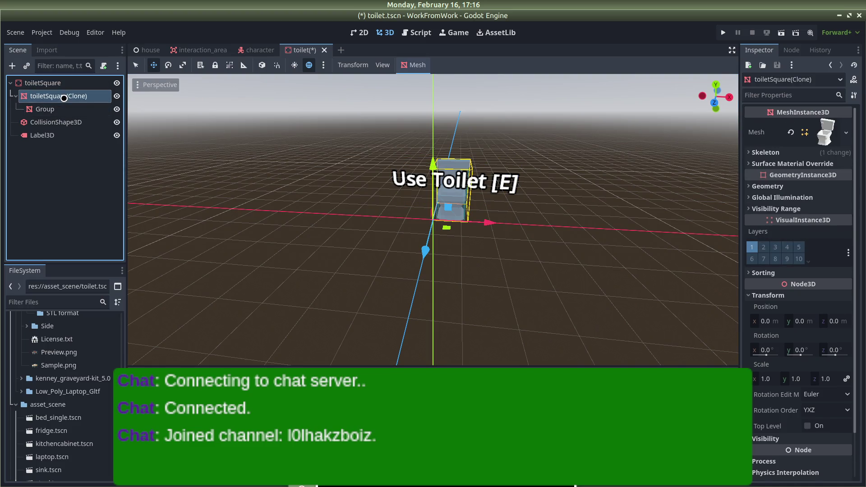
{"action": "left_click", "coordinate": [55, 110]}
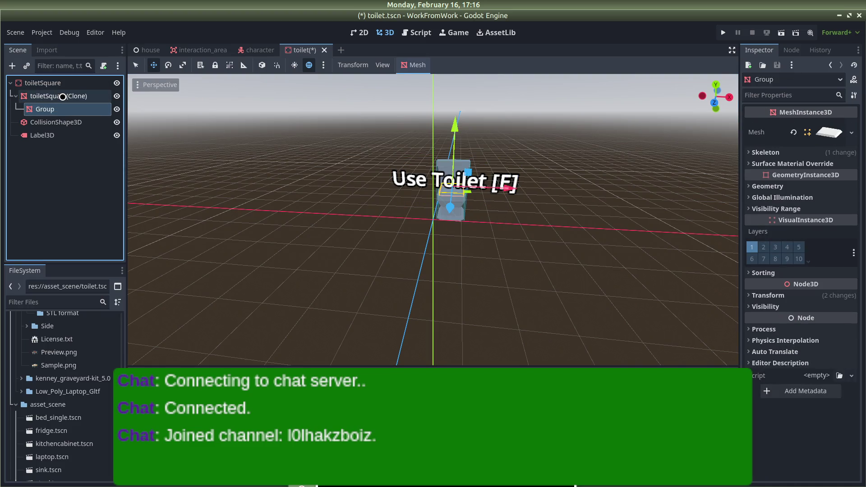
{"action": "left_click", "coordinate": [762, 295]}
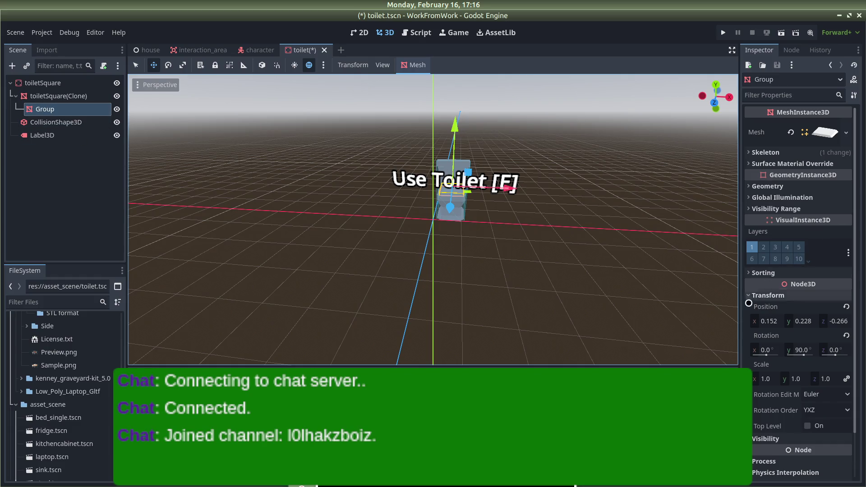
Set the Label3D's x position to 0.152 and its y position to 0.555
{"action": "left_click", "coordinate": [53, 134]}
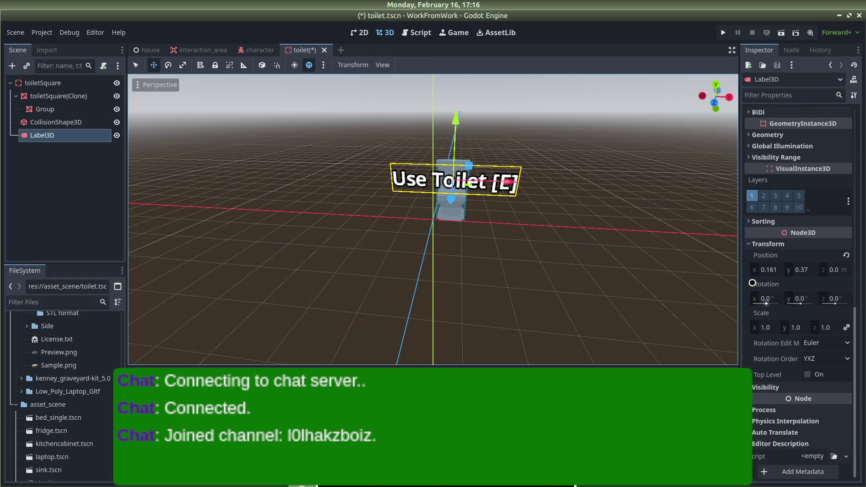
{"action": "left_click", "coordinate": [758, 270]}
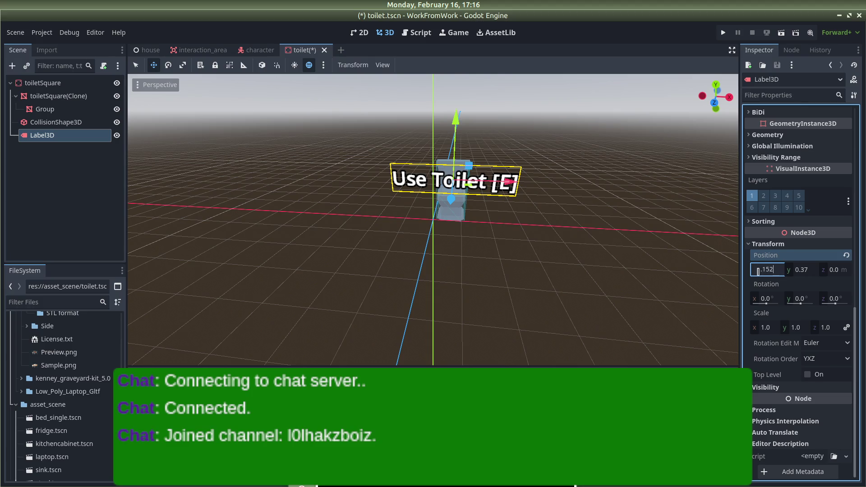
{"action": "key", "text": "Return"}
{"action": "left_click", "coordinate": [805, 270]}
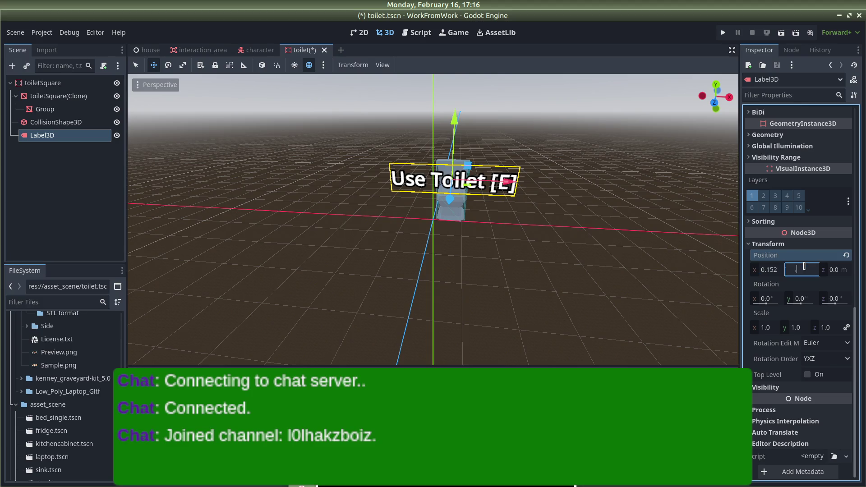
{"action": "type", "text": ".228"}
{"action": "key", "text": "Return"}
{"action": "left_click_drag", "start_coordinate": [574, 267], "coordinate": [584, 218]}
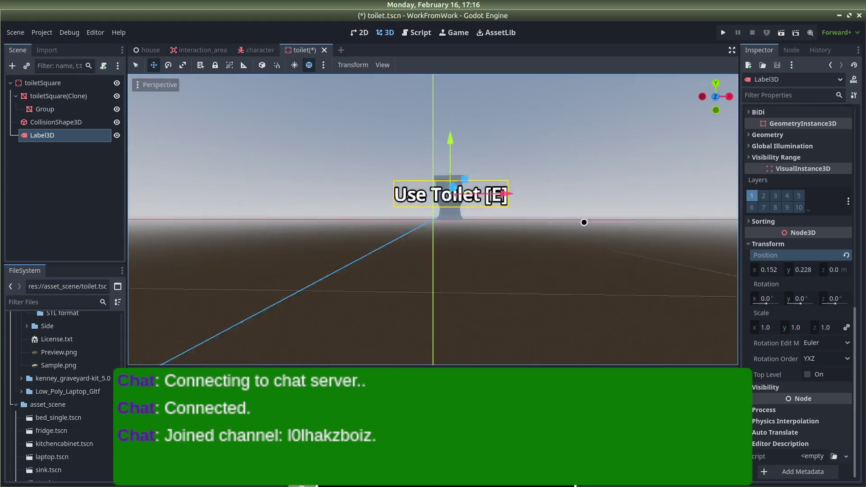
{"action": "left_click", "coordinate": [806, 269]}
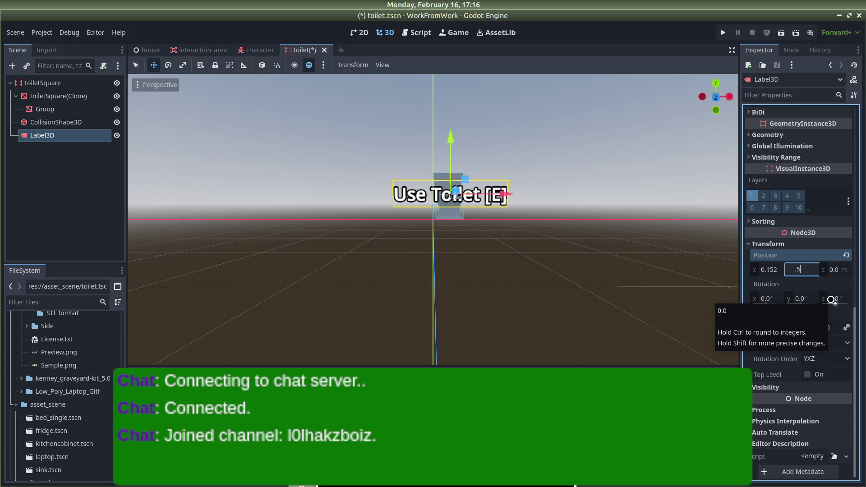
{"action": "type", "text": "55"}
{"action": "key", "text": "Return"}
Compare against the Group node's position, then set the label's z position to -0.266
{"action": "mouse_move", "coordinate": [559, 311]}
{"action": "left_mouse_down"}
{"action": "mouse_move", "coordinate": [557, 295]}
{"action": "mouse_move", "coordinate": [568, 291]}
{"action": "left_mouse_up"}
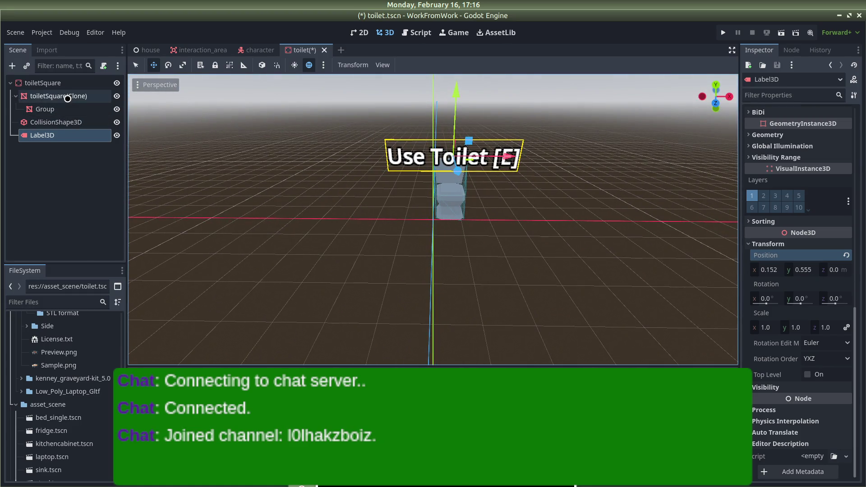
{"action": "left_click", "coordinate": [54, 110]}
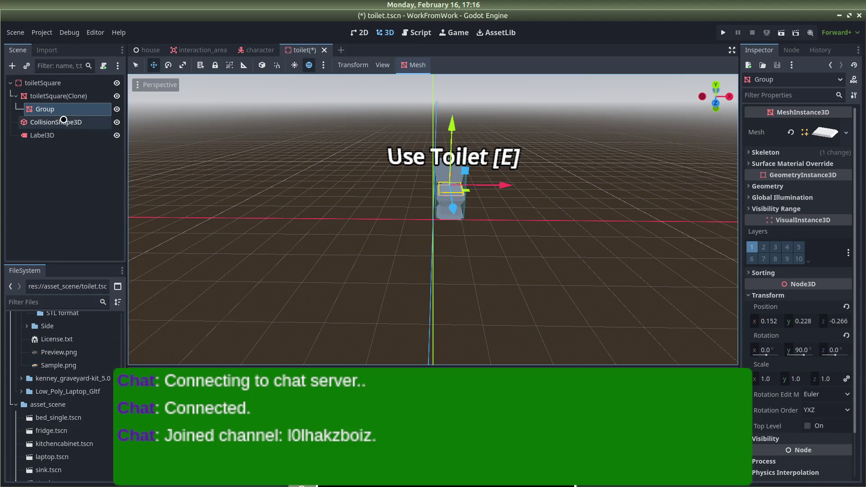
{"action": "left_click", "coordinate": [42, 135]}
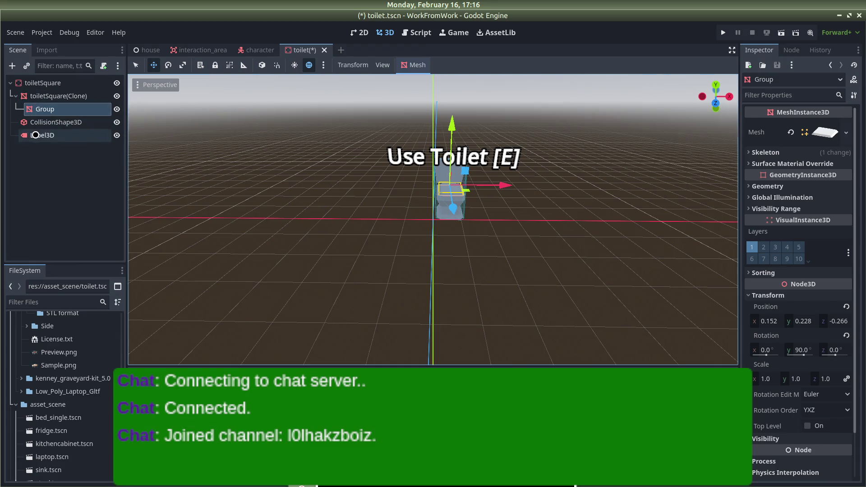
{"action": "left_click", "coordinate": [832, 270]}
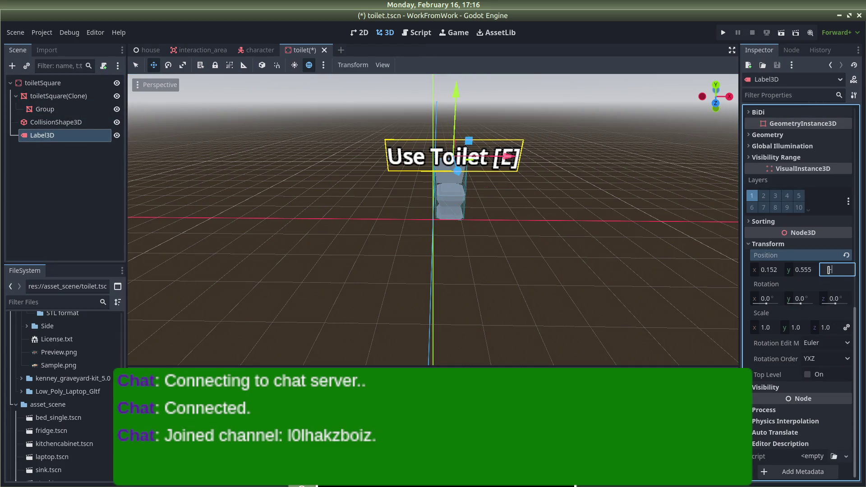
{"action": "type", "text": "66"}
{"action": "key", "text": "Return"}
{"action": "left_click", "coordinate": [569, 186]}
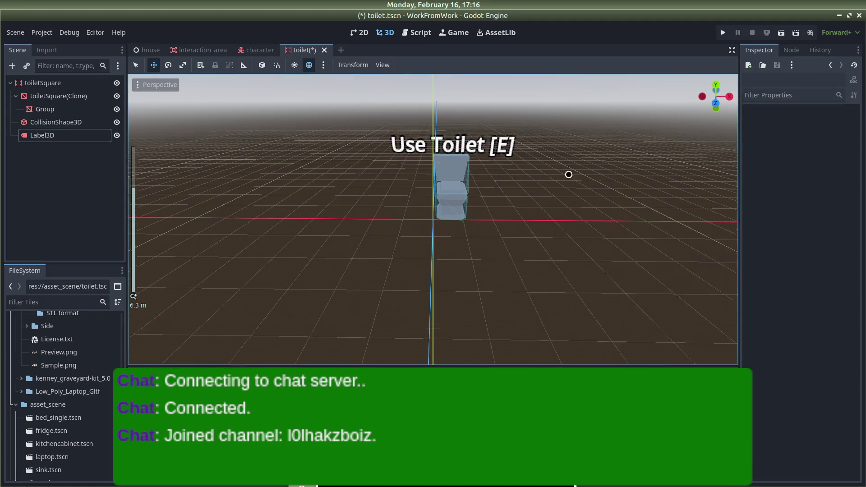
Untick the Use Toilet label's Visible setting and save toilet.tscn
{"action": "scroll", "coordinate": [499, 173], "scroll_direction": "down", "scroll_amount": 2}
{"action": "left_click", "coordinate": [452, 166]}
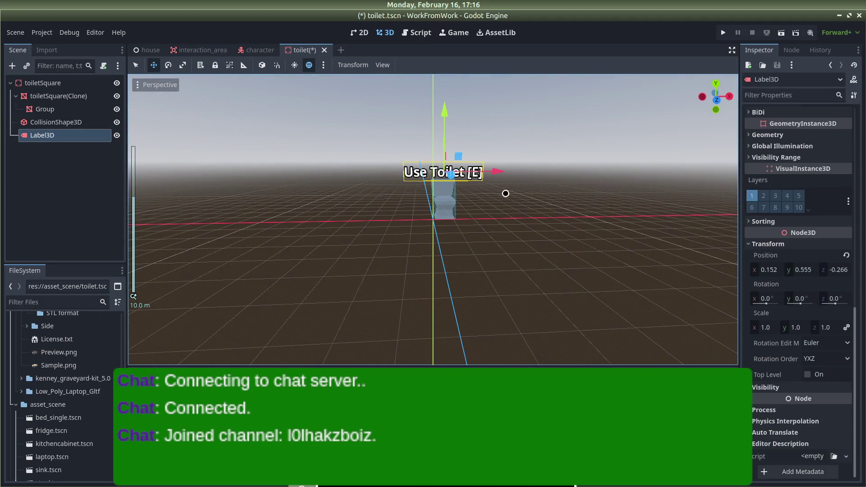
{"action": "scroll", "coordinate": [813, 324], "scroll_direction": "up", "scroll_amount": 3}
{"action": "scroll", "coordinate": [812, 324], "scroll_direction": "down", "scroll_amount": 3}
{"action": "left_click", "coordinate": [829, 387]}
{"action": "left_click", "coordinate": [807, 400]}
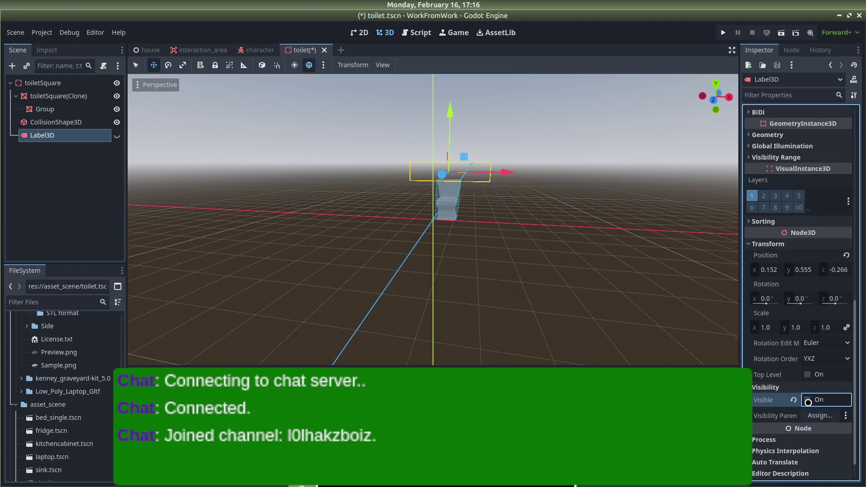
{"action": "left_click", "coordinate": [807, 400]}
{"action": "left_click", "coordinate": [807, 400]}
{"action": "left_click", "coordinate": [807, 400]}
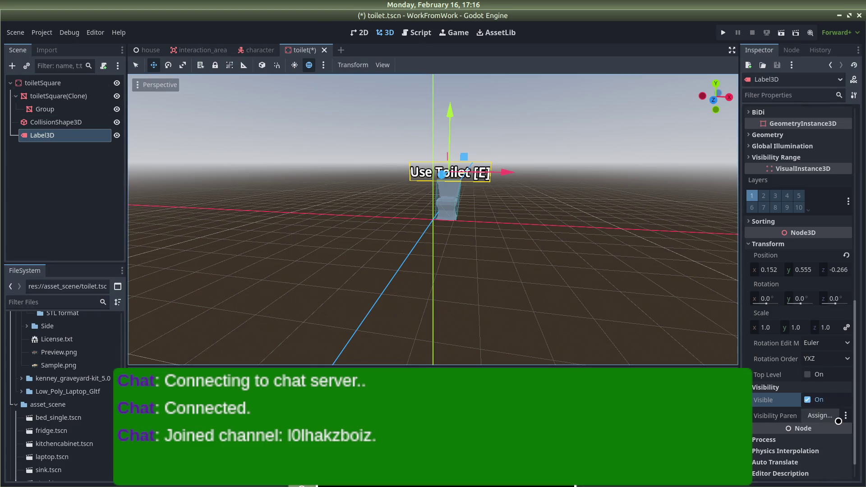
{"action": "left_click", "coordinate": [807, 401]}
{"action": "key", "text": "ctrl+s"}
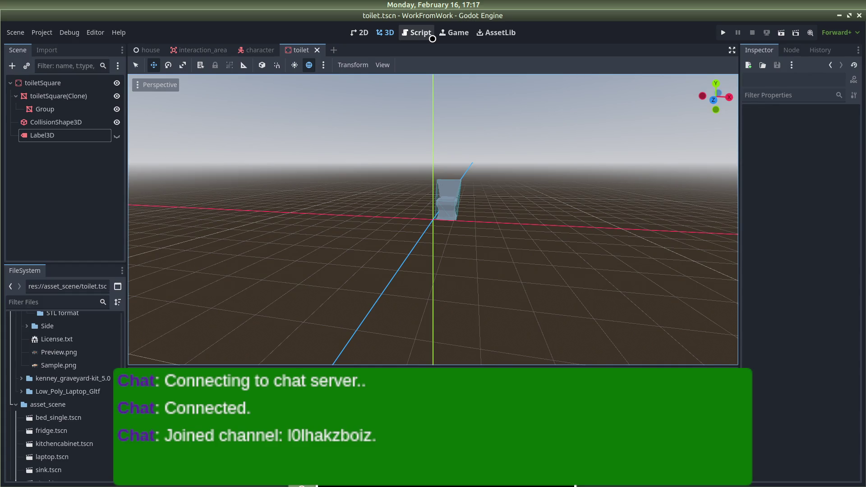
{"action": "left_click", "coordinate": [428, 32]}
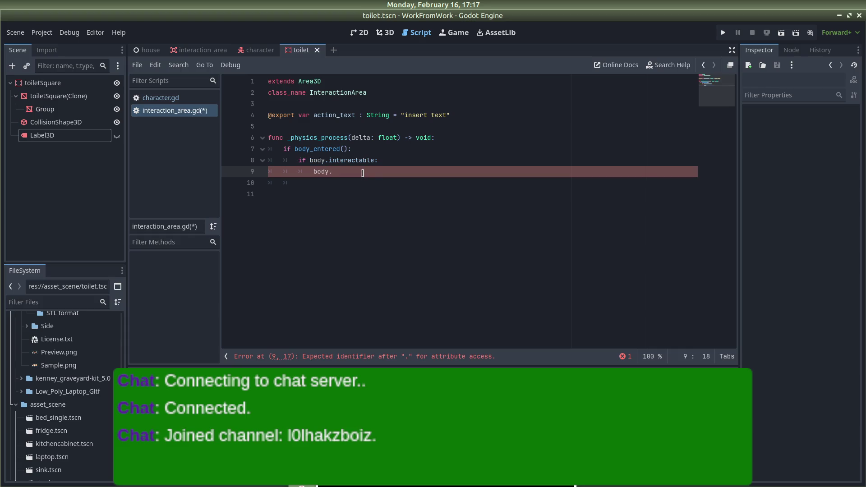
Fix the typo on line 9 and make Label3D accessible as a scene-unique name
{"action": "key", "text": "BackSpace"}
{"action": "right_click", "coordinate": [43, 137]}
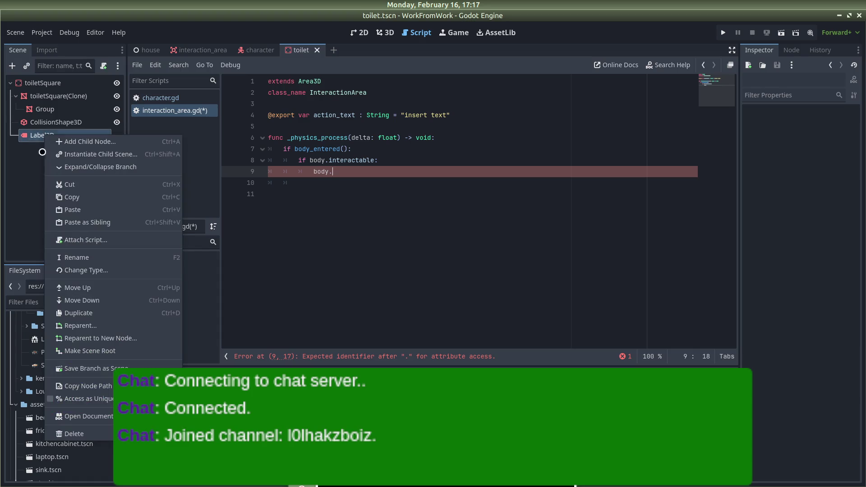
{"action": "left_click", "coordinate": [86, 399]}
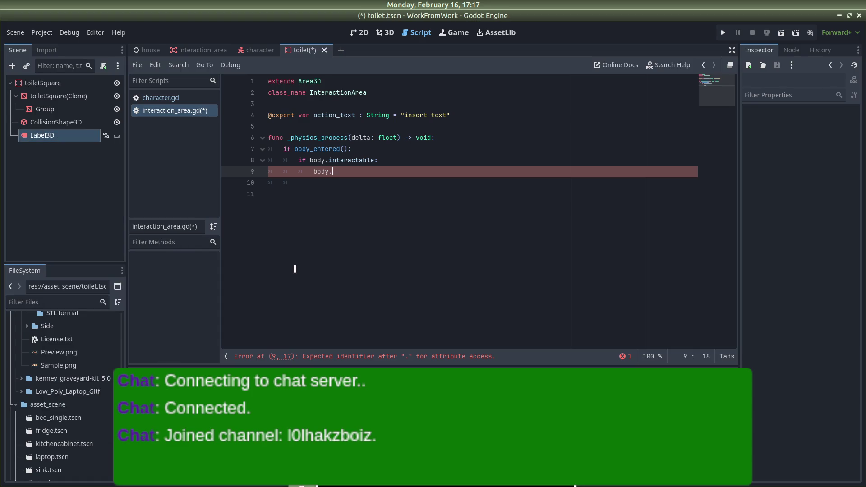
Insert %Label3D into line 9 via autocomplete, then switch to the Godot docs in Firefox
{"action": "type", "text": "%Label3"}
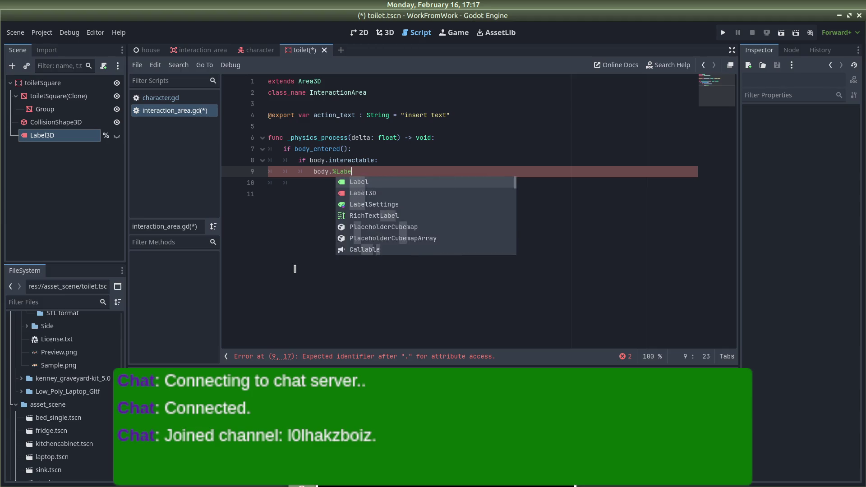
{"action": "key", "text": "Return"}
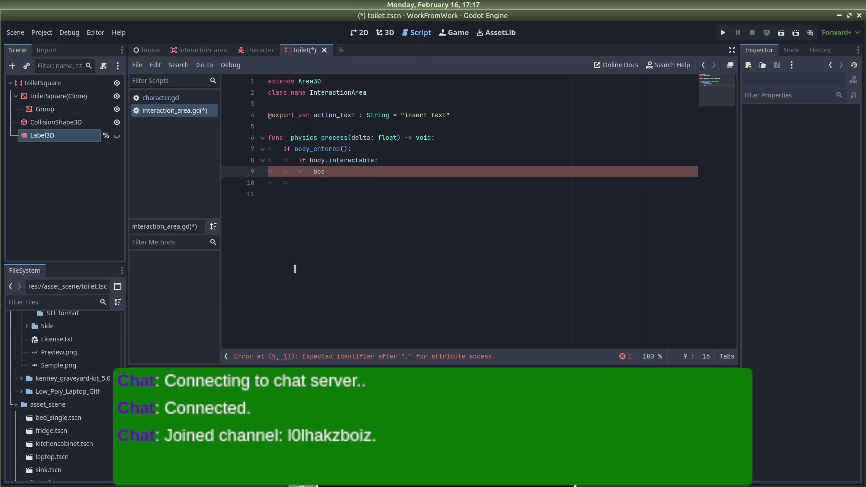
{"action": "type", "text": "set_"}
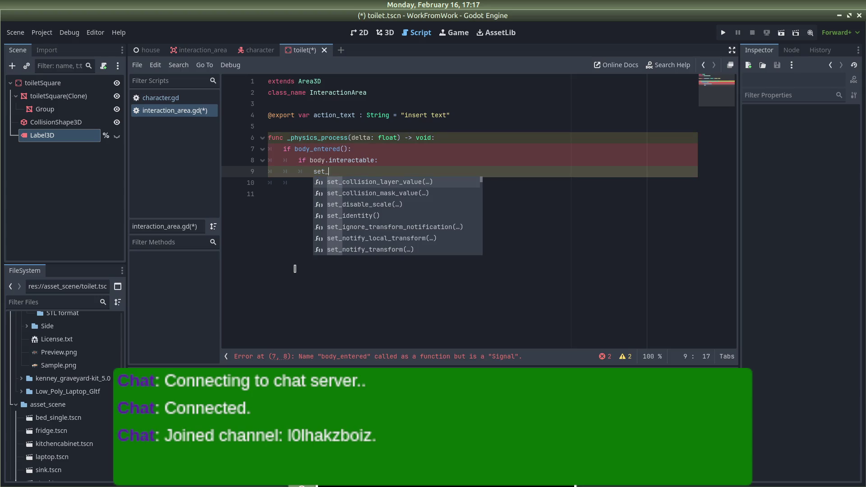
{"action": "type", "text": "labe"}
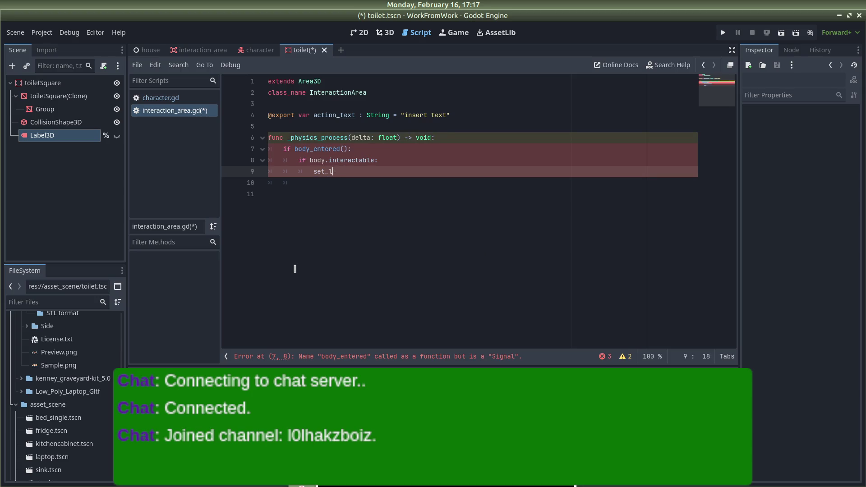
{"action": "key", "text": "alt+Tab"}
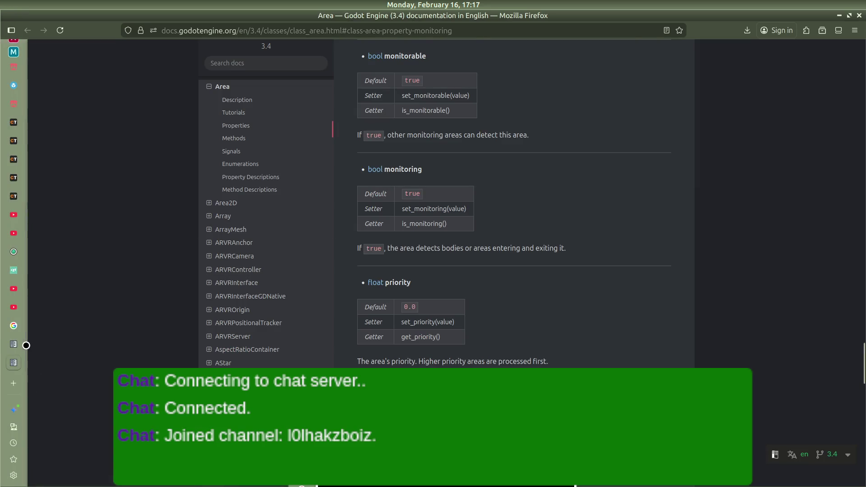
Search the Godot docs for 'label3d', then narrow the search to 'labe'
{"action": "scroll", "coordinate": [235, 189], "scroll_direction": "up", "scroll_amount": 8}
{"action": "scroll", "coordinate": [199, 151], "scroll_direction": "up", "scroll_amount": 5}
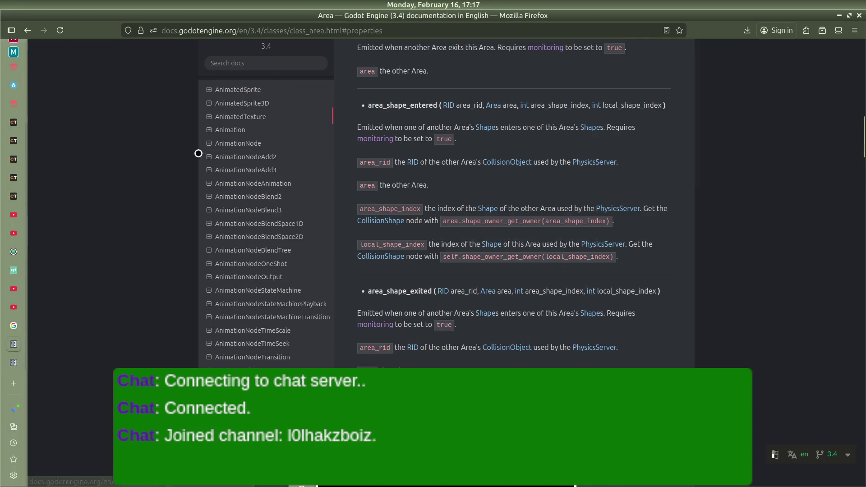
{"action": "left_click", "coordinate": [259, 62]}
{"action": "type", "text": "label3d"}
{"action": "key", "text": "Return"}
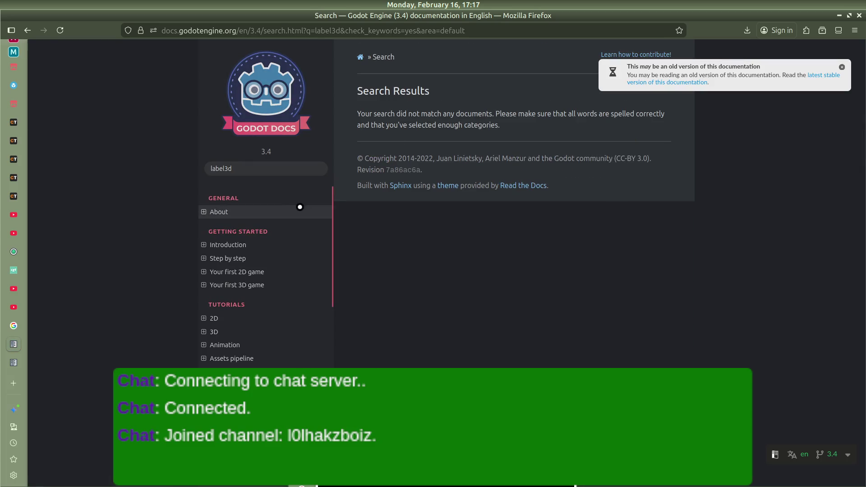
{"action": "left_click", "coordinate": [271, 165]}
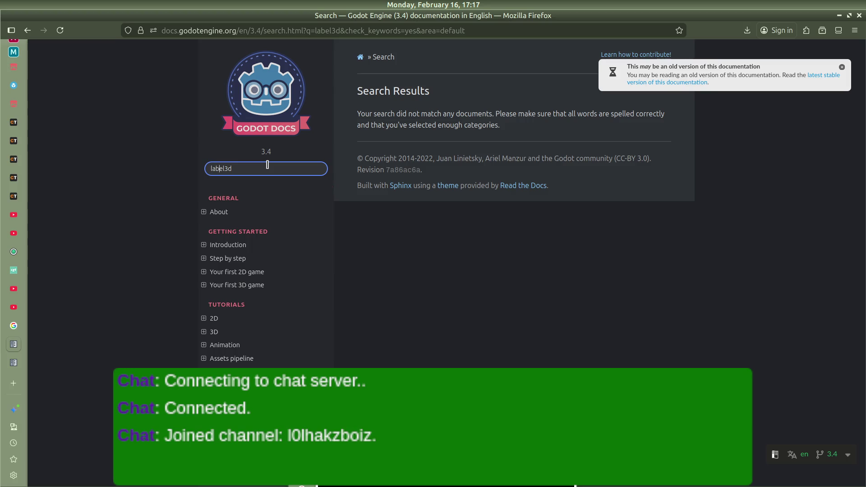
{"action": "key", "text": "BackSpace"}
{"action": "key", "text": "BackSpace"}
{"action": "key", "text": "BackSpace"}
{"action": "key", "text": "Return"}
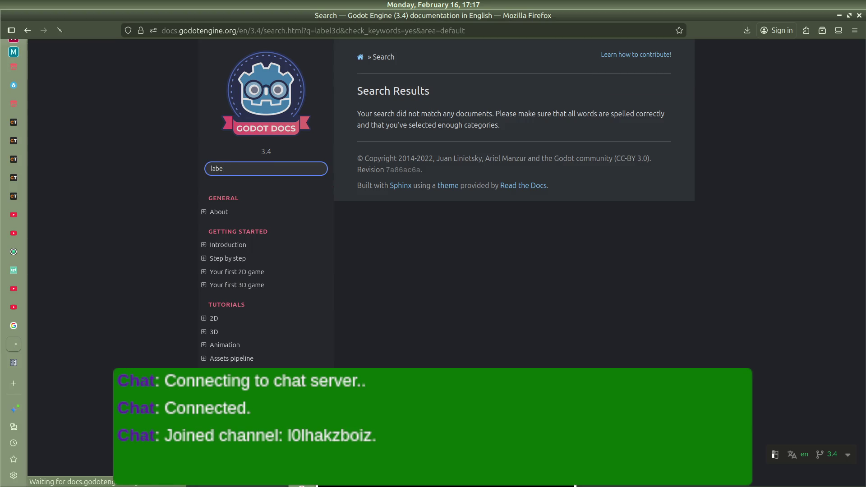
From the Area class reference sidebar, open the Label class reference page
{"action": "left_click", "coordinate": [13, 363]}
{"action": "scroll", "coordinate": [368, 175], "scroll_direction": "up", "scroll_amount": 4}
{"action": "scroll", "coordinate": [300, 143], "scroll_direction": "down", "scroll_amount": 15}
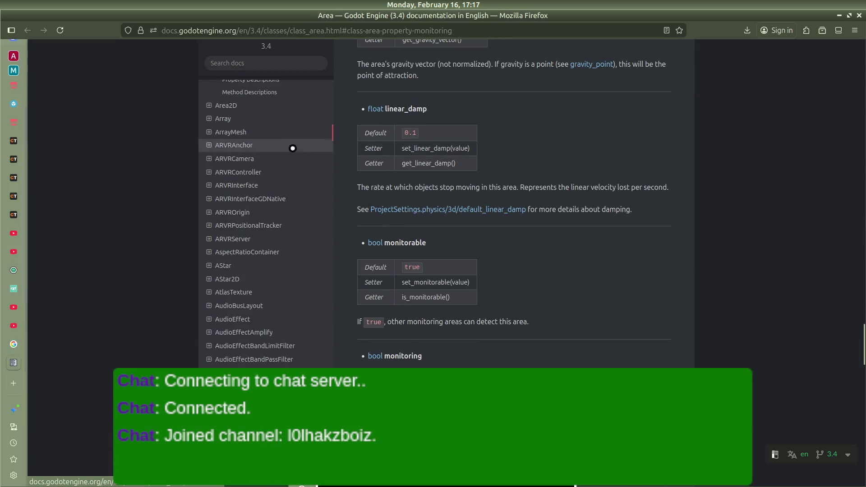
{"action": "scroll", "coordinate": [251, 334], "scroll_direction": "down", "scroll_amount": 20}
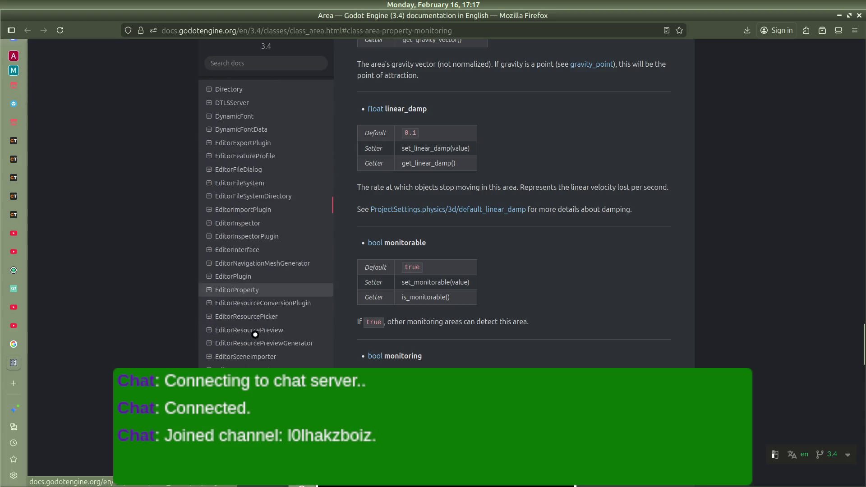
{"action": "scroll", "coordinate": [254, 335], "scroll_direction": "down", "scroll_amount": 20}
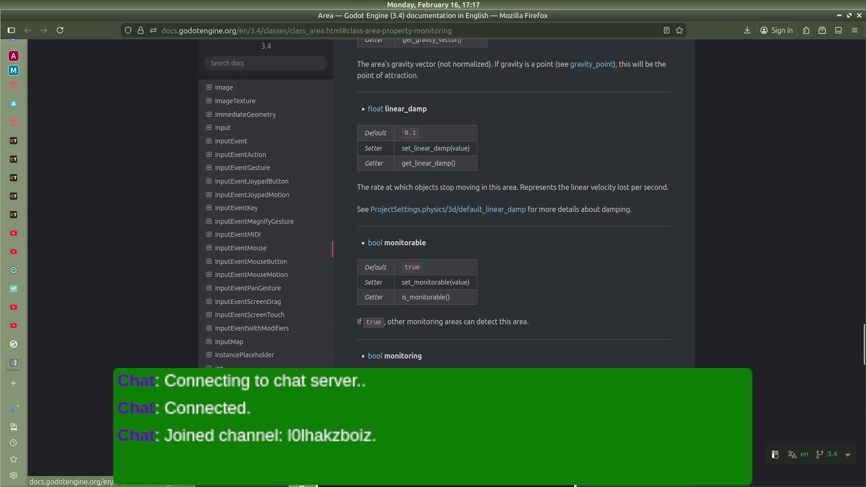
{"action": "scroll", "coordinate": [235, 336], "scroll_direction": "down", "scroll_amount": 2}
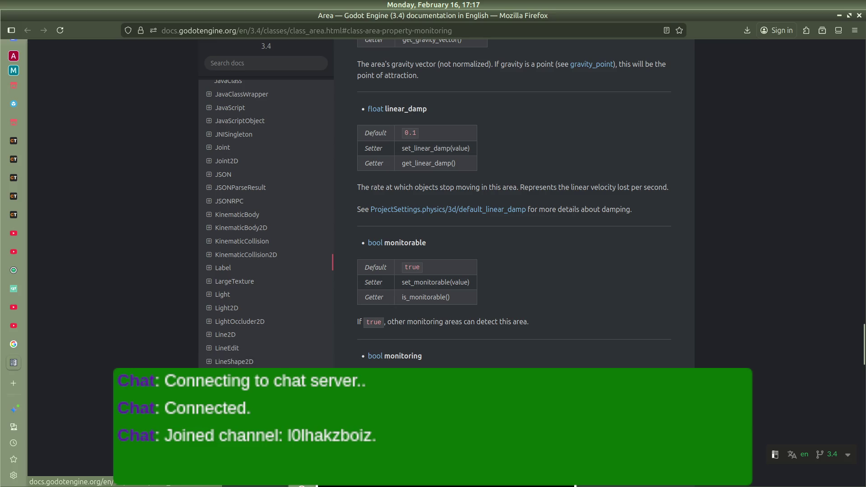
{"action": "left_click", "coordinate": [226, 268]}
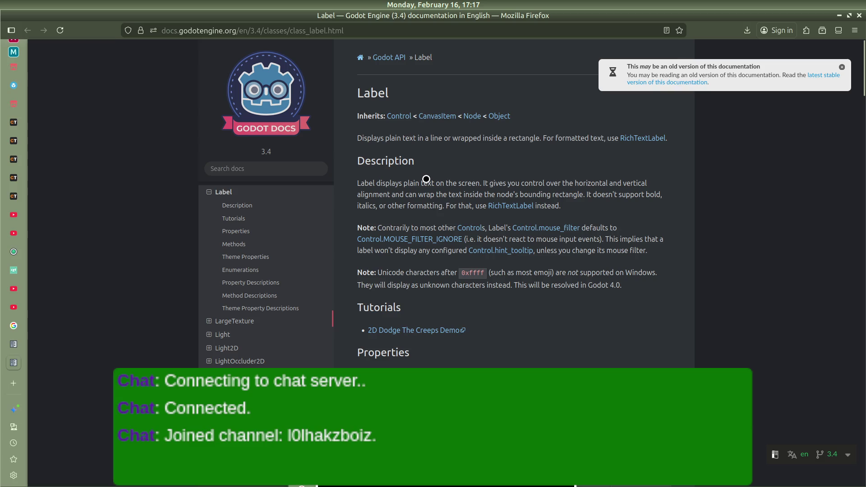
{"action": "scroll", "coordinate": [413, 195], "scroll_direction": "down", "scroll_amount": 1}
{"action": "scroll", "coordinate": [414, 195], "scroll_direction": "down", "scroll_amount": 3}
{"action": "scroll", "coordinate": [415, 212], "scroll_direction": "up", "scroll_amount": 3}
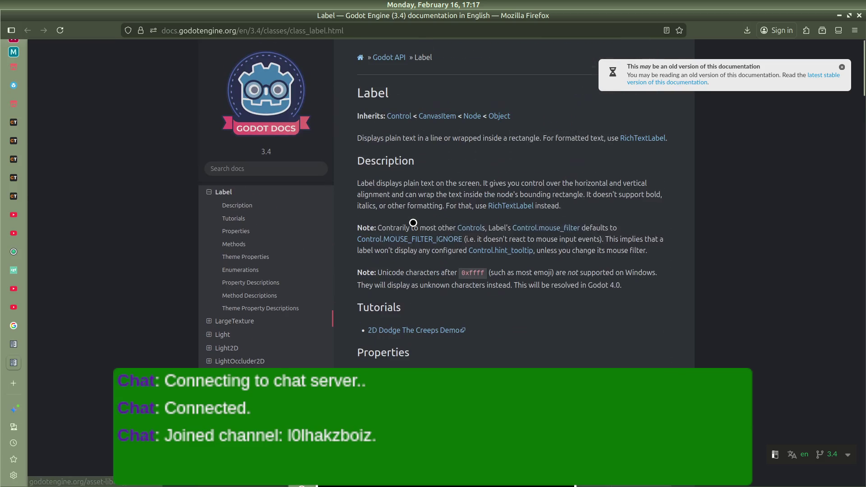
{"action": "scroll", "coordinate": [413, 223], "scroll_direction": "down", "scroll_amount": 10}
{"action": "scroll", "coordinate": [413, 223], "scroll_direction": "down", "scroll_amount": 15}
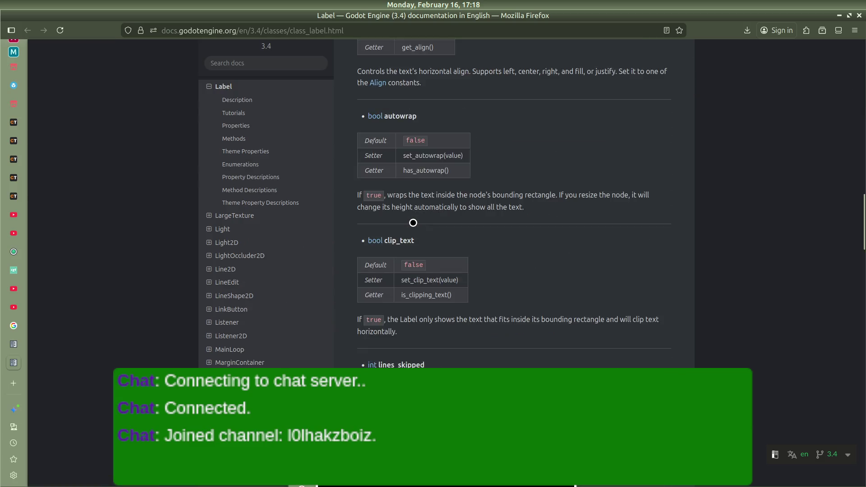
{"action": "key", "text": "ctrl+f"}
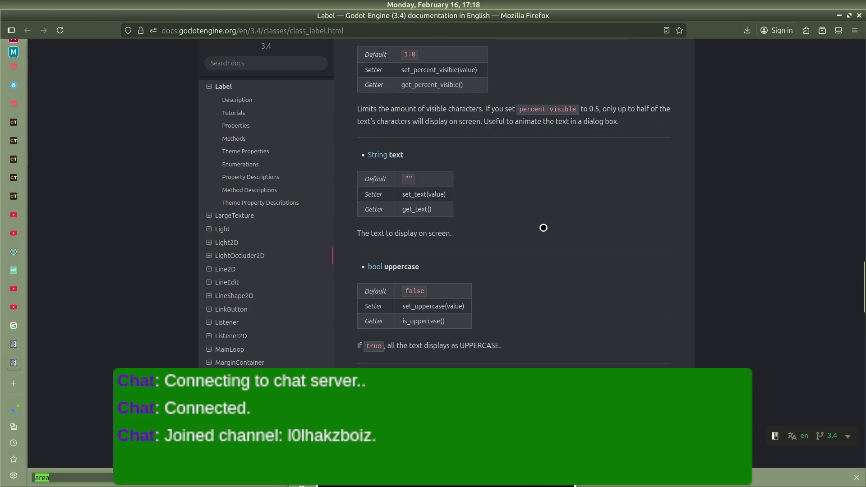
{"action": "type", "text": "3d"}
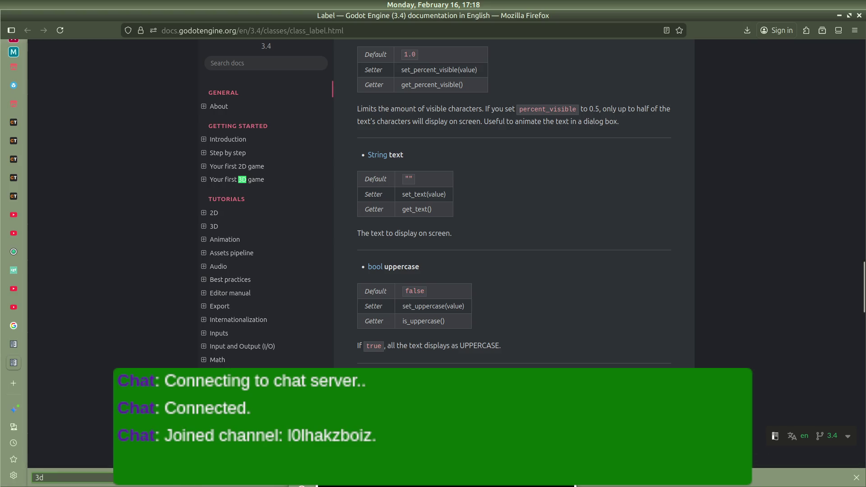
{"action": "key", "text": "Return"}
{"action": "key", "text": "Return"}
{"action": "key", "text": "Return"}
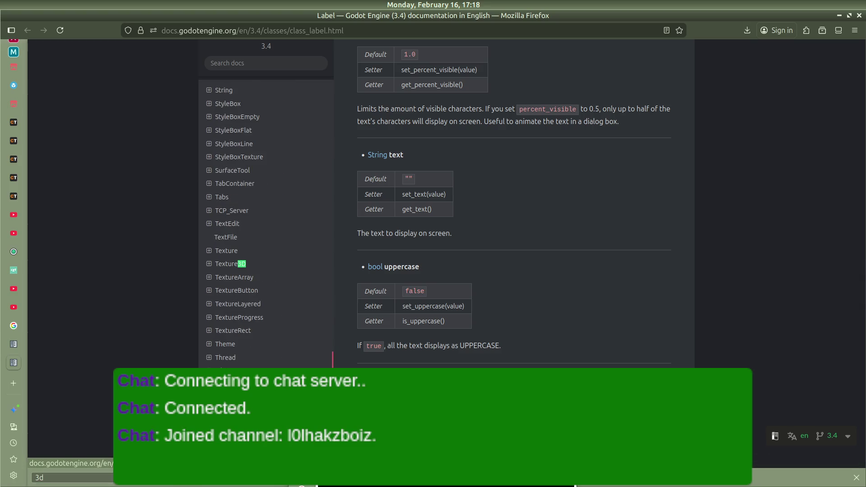
{"action": "key", "text": "Return"}
{"action": "key", "text": "Return"}
{"action": "key", "text": "Return"}
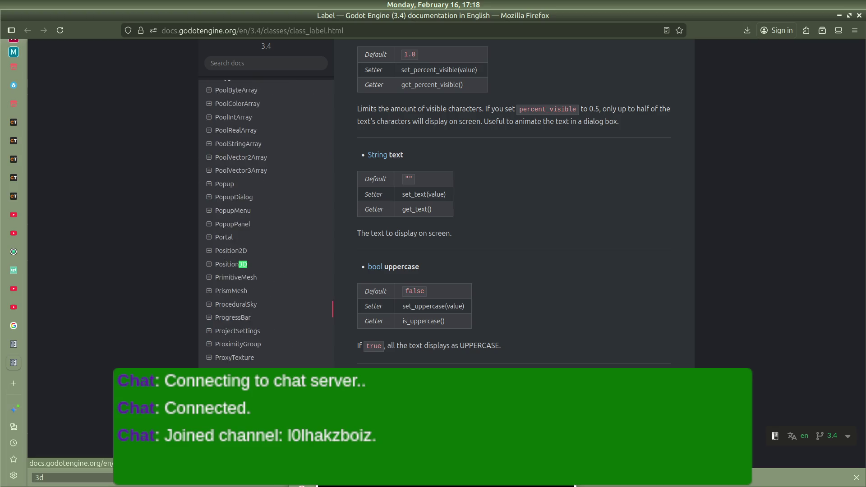
{"action": "key", "text": "Return"}
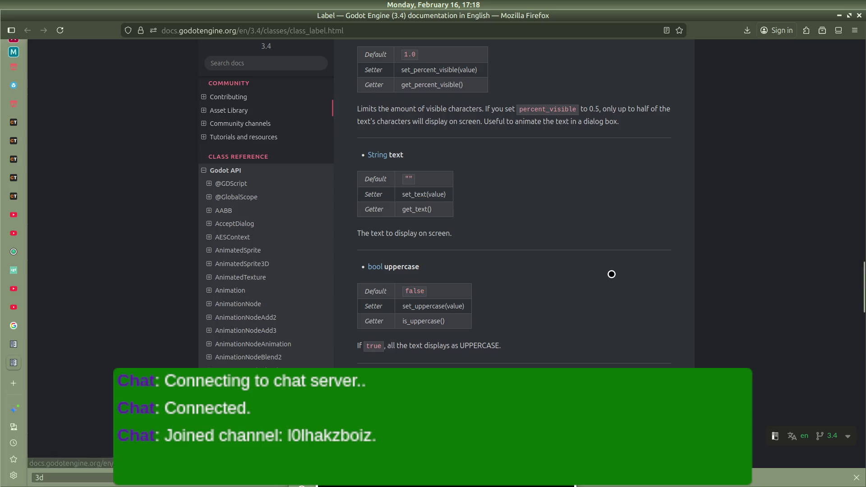
{"action": "scroll", "coordinate": [609, 275], "scroll_direction": "down", "scroll_amount": 10}
{"action": "scroll", "coordinate": [609, 275], "scroll_direction": "down", "scroll_amount": 5}
{"action": "scroll", "coordinate": [397, 298], "scroll_direction": "up", "scroll_amount": 15}
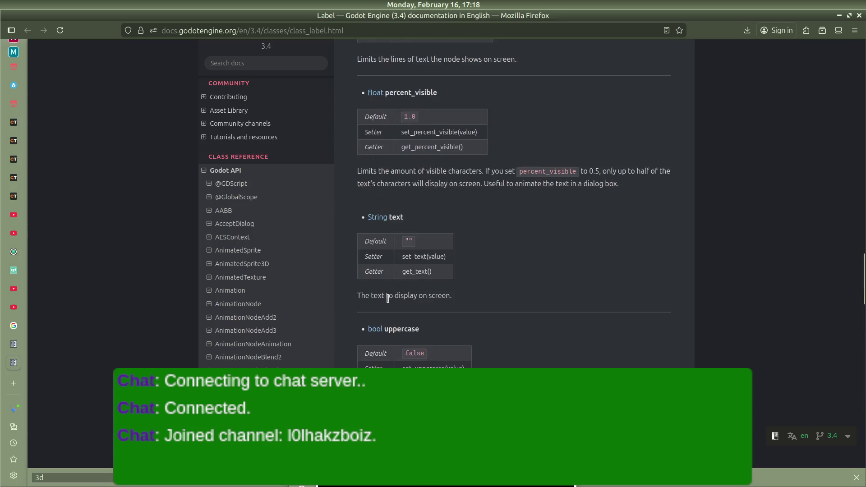
{"action": "key", "text": "ctrl+f"}
{"action": "type", "text": "visi"}
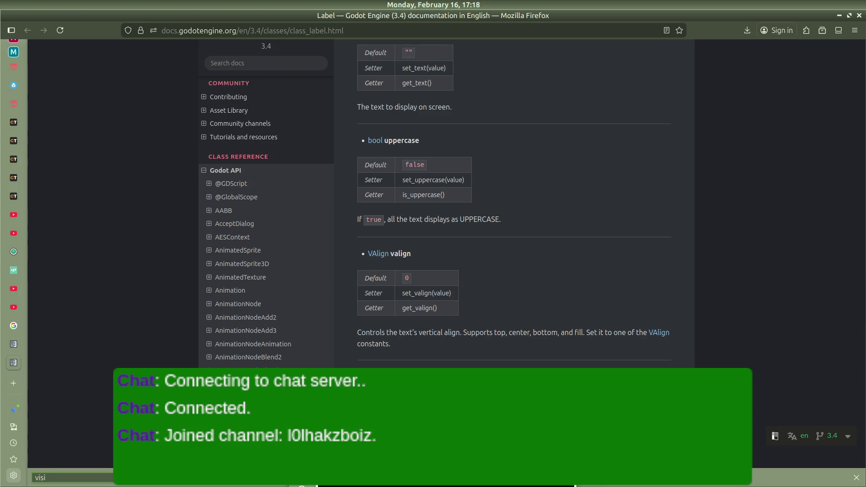
{"action": "type", "text": "bil"}
{"action": "key", "text": "BackSpace"}
{"action": "key", "text": "BackSpace"}
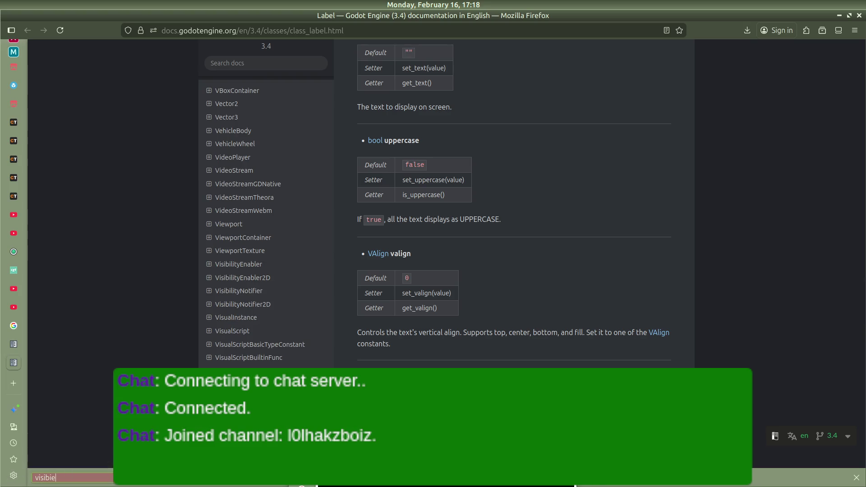
{"action": "type", "text": "le"}
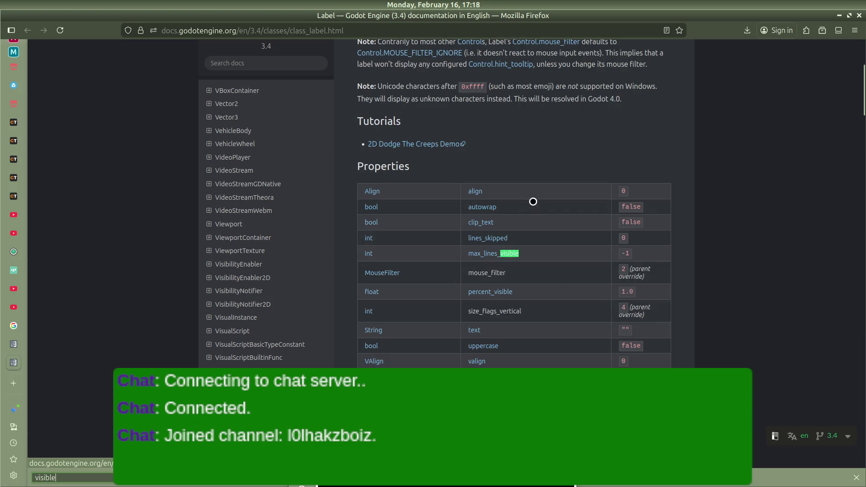
{"action": "scroll", "coordinate": [522, 235], "scroll_direction": "up", "scroll_amount": 3}
{"action": "scroll", "coordinate": [522, 235], "scroll_direction": "down", "scroll_amount": 2}
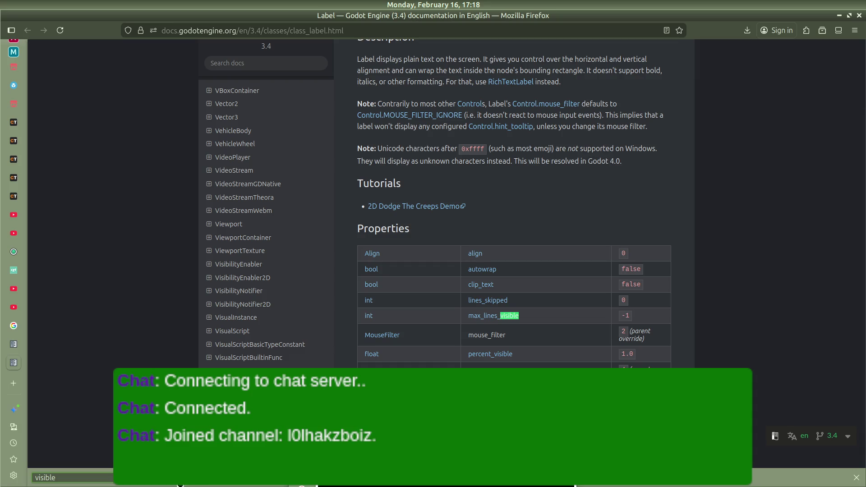
{"action": "key", "text": "Return"}
{"action": "key", "text": "shift+Return"}
{"action": "key", "text": "shift+Return"}
{"action": "key", "text": "shift+Return"}
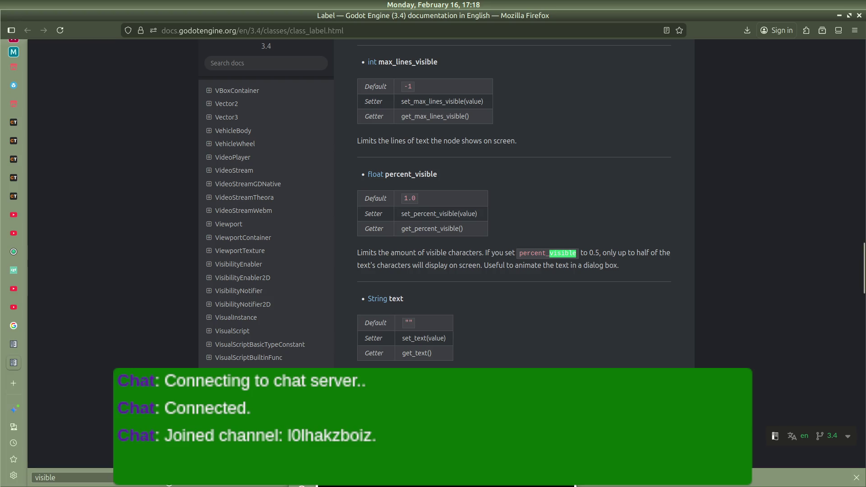
{"action": "key", "text": "shift+Return"}
{"action": "key", "text": "shift+Return"}
{"action": "key", "text": "shift+Return"}
{"action": "key", "text": "shift+Return"}
{"action": "key", "text": "shift+Return"}
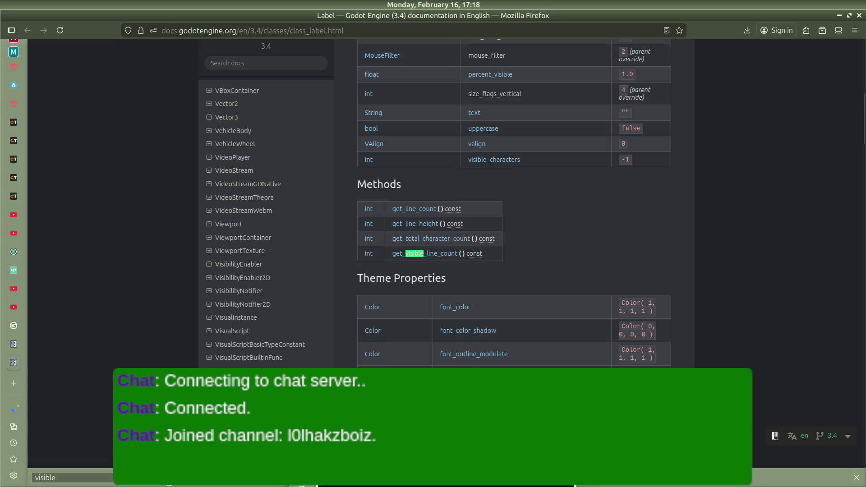
{"action": "key", "text": "shift+Return"}
{"action": "key", "text": "shift+Return"}
{"action": "key", "text": "shift+Return"}
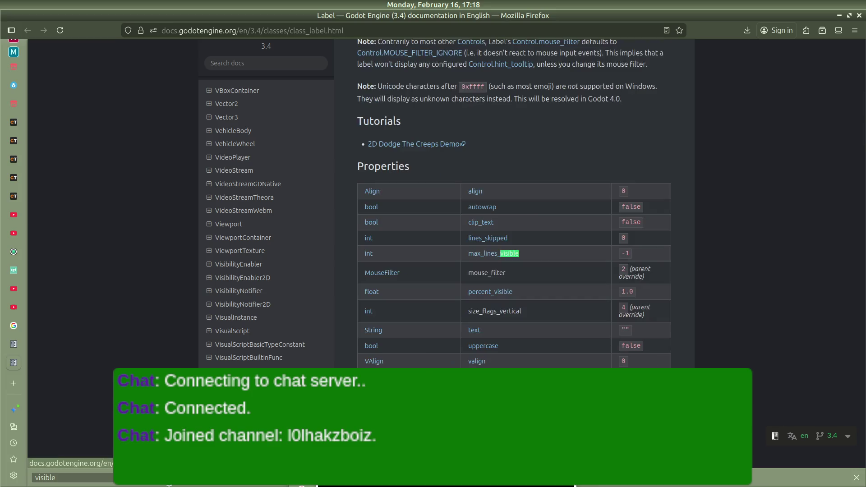
{"action": "key", "text": "Escape"}
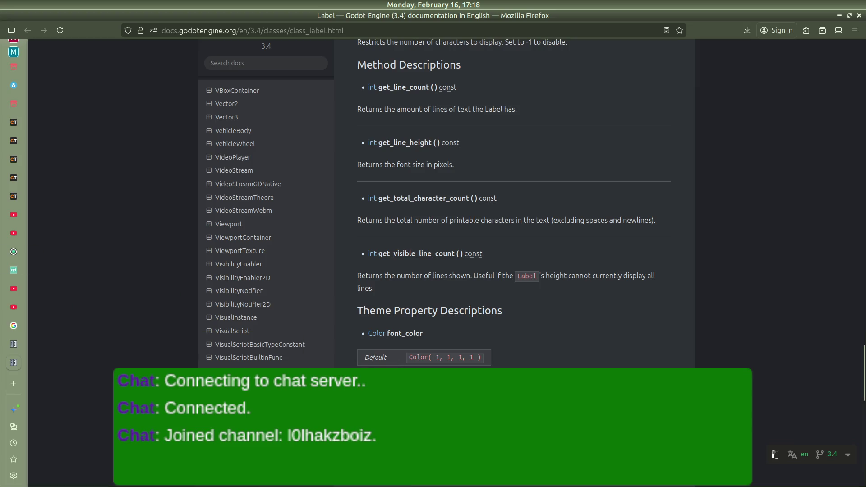
{"action": "key", "text": "alt+Tab"}
{"action": "key", "text": "alt+Tab"}
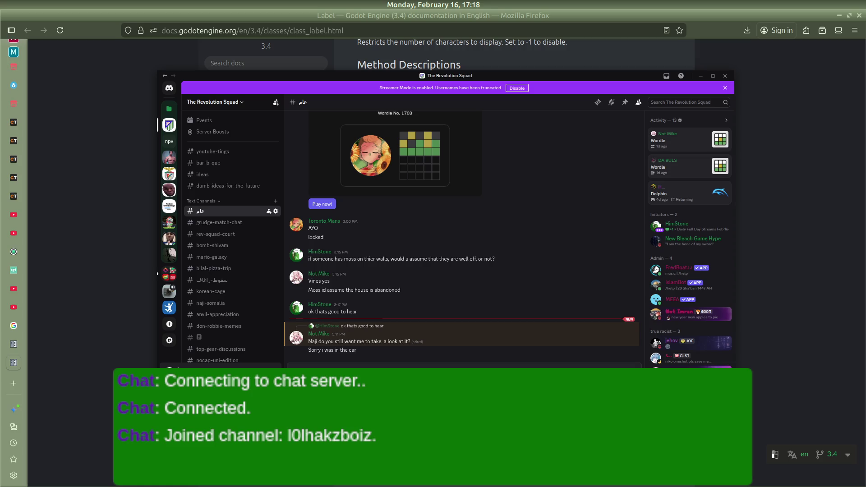
{"action": "key", "text": "alt+Tab"}
{"action": "scroll", "coordinate": [393, 282], "scroll_direction": "up", "scroll_amount": 5}
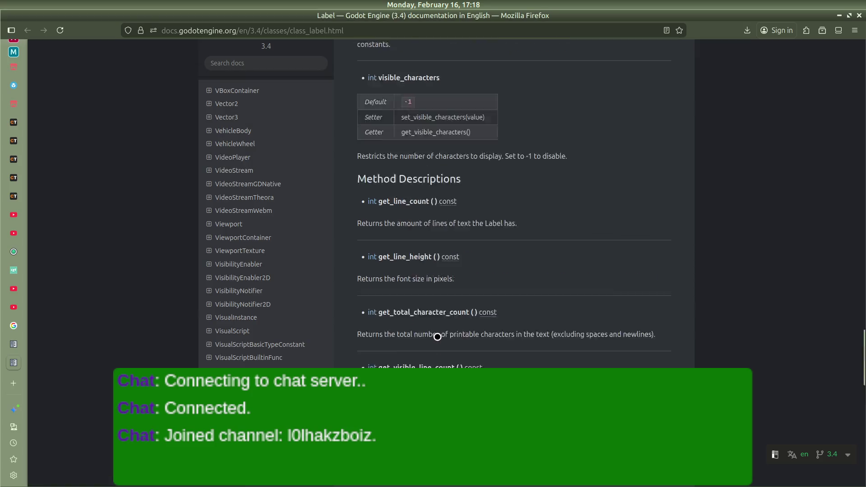
{"action": "scroll", "coordinate": [393, 281], "scroll_direction": "up", "scroll_amount": 10}
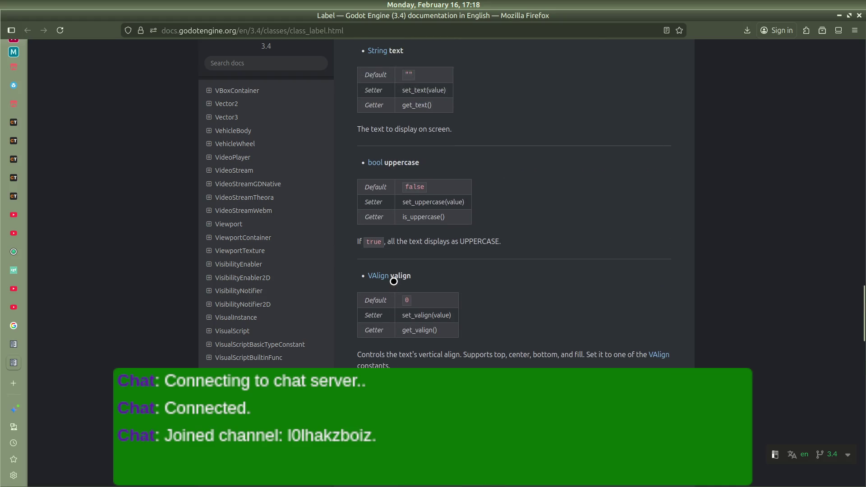
{"action": "key", "text": "alt+Tab"}
{"action": "key", "text": "alt+Tab"}
{"action": "key", "text": "alt+Tab"}
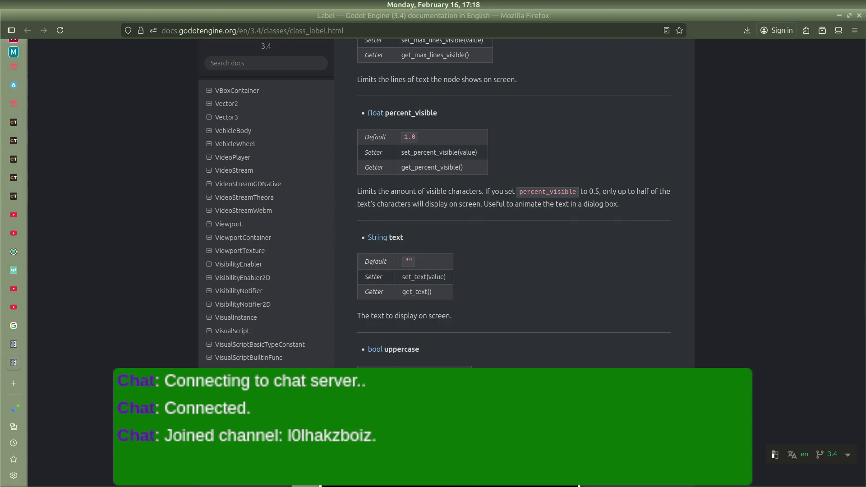
{"action": "scroll", "coordinate": [514, 314], "scroll_direction": "up", "scroll_amount": 12}
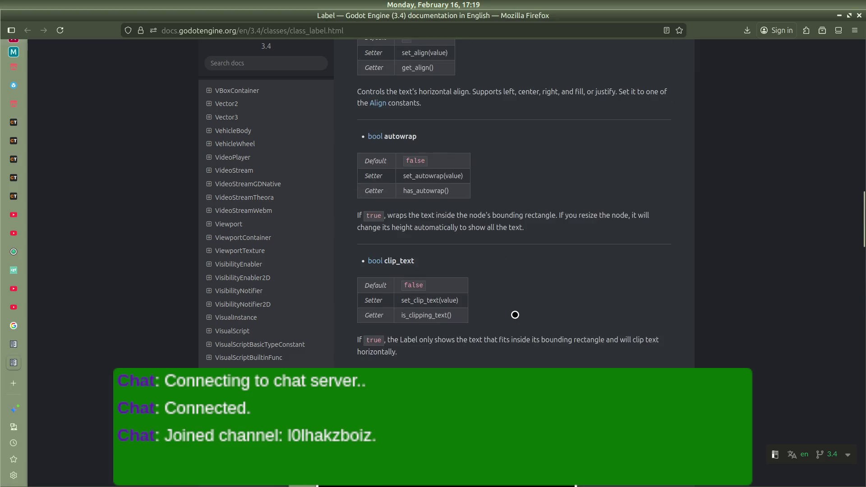
{"action": "scroll", "coordinate": [497, 306], "scroll_direction": "up", "scroll_amount": 15}
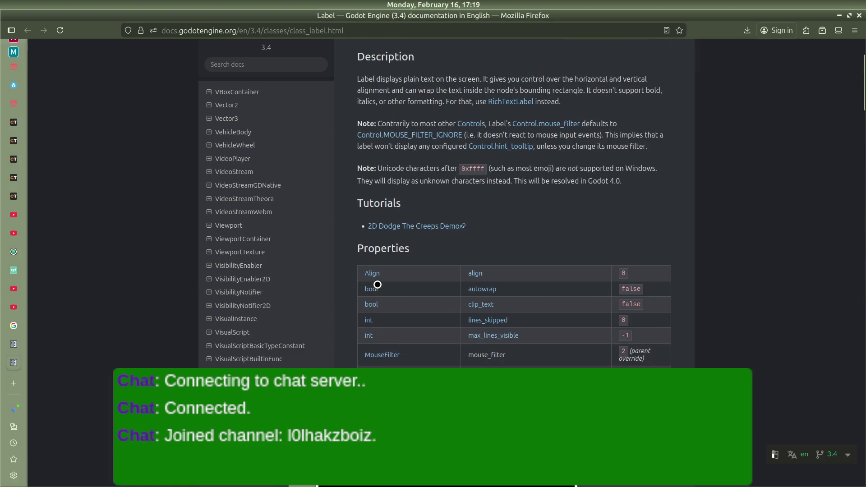
{"action": "key", "text": "ctrl+t"}
Google 'godot 3d label visibility toggle code', revisit the Label docs, and return to Godot
{"action": "type", "text": "godot"}
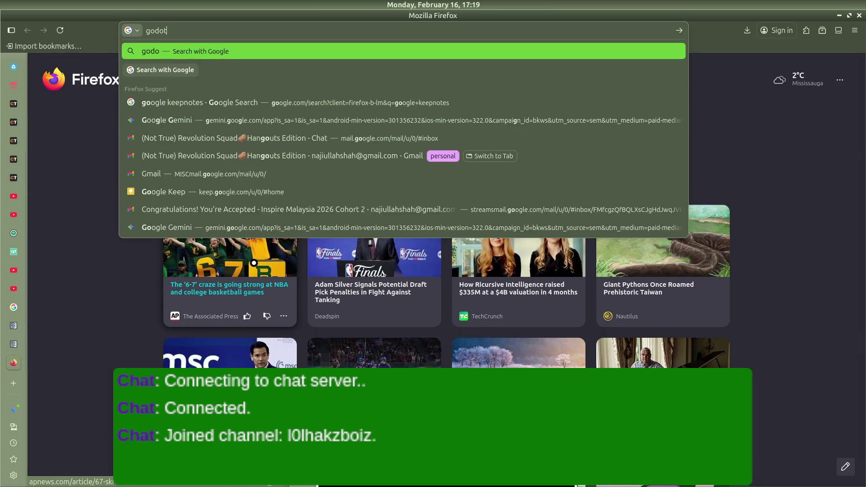
{"action": "type", "text": " 3d label v"}
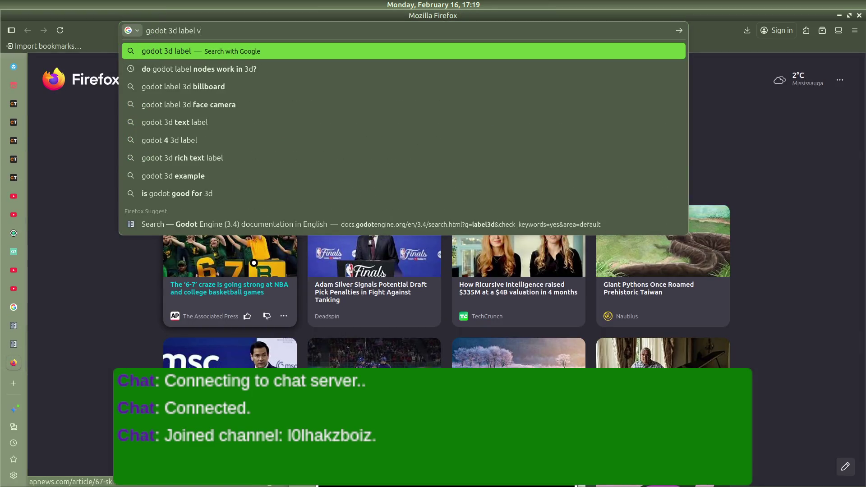
{"action": "type", "text": "isibility tog"}
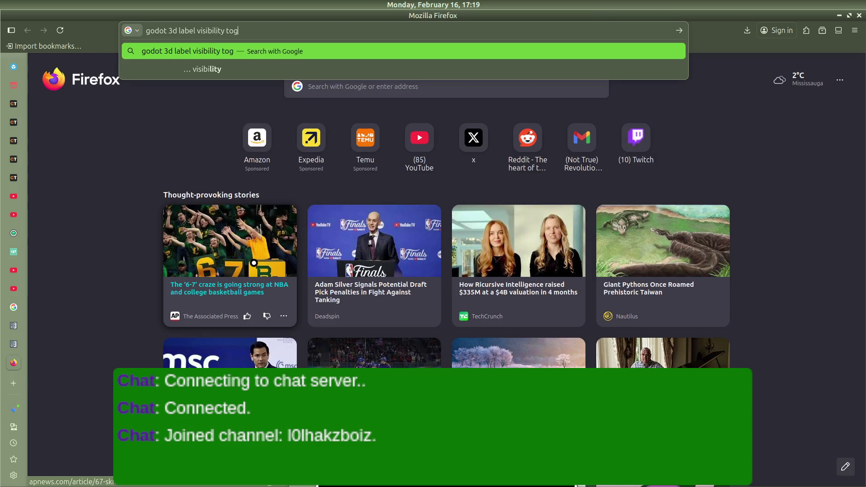
{"action": "type", "text": "gle code"}
{"action": "key", "text": "Return"}
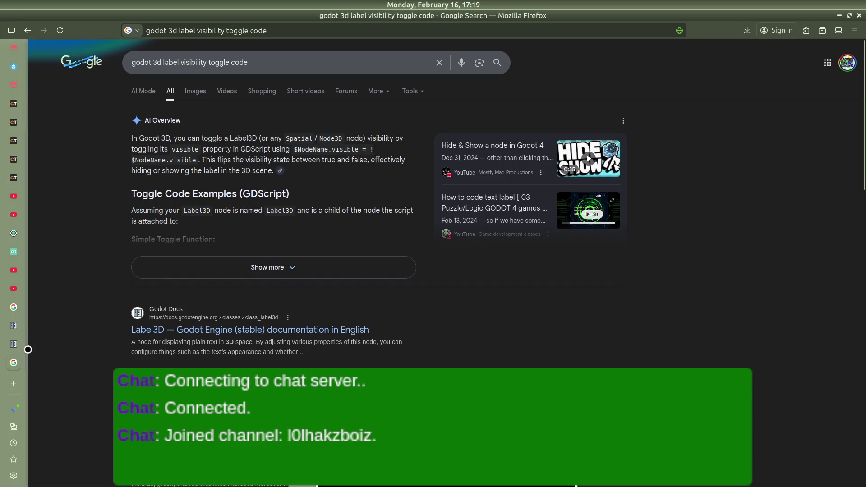
{"action": "left_click", "coordinate": [18, 363]}
{"action": "key", "text": "alt+Tab"}
{"action": "key", "text": "Tab"}
{"action": "key", "text": "alt+Tab"}
{"action": "key", "text": "Tab"}
{"action": "key", "text": "Tab"}
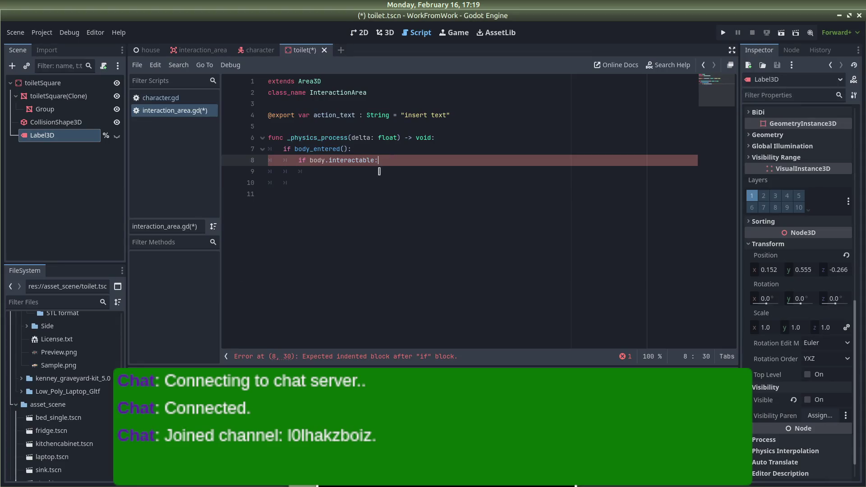
Type 'if body.' on line 9, then close the Google results tab in Firefox
{"action": "type", "text": "if "}
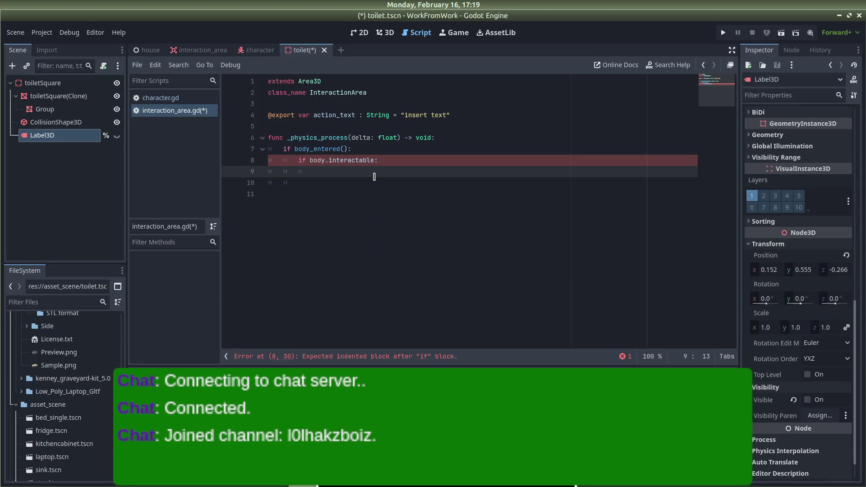
{"action": "type", "text": "body."}
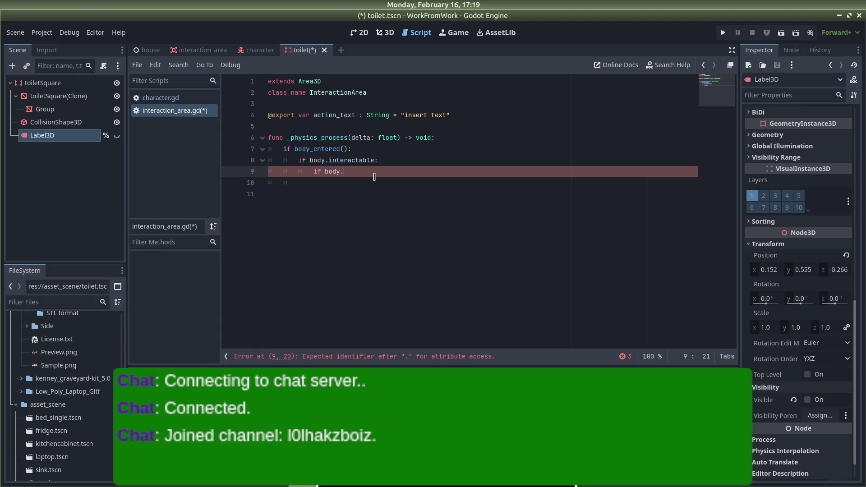
{"action": "key", "text": "alt+Tab"}
{"action": "key", "text": "alt+Tab"}
{"action": "key", "text": "alt+Tab"}
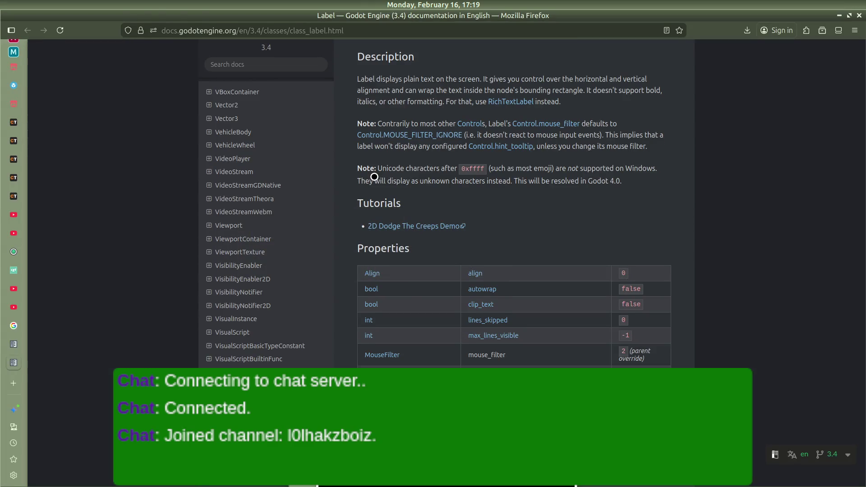
{"action": "mouse_move", "coordinate": [14, 328]}
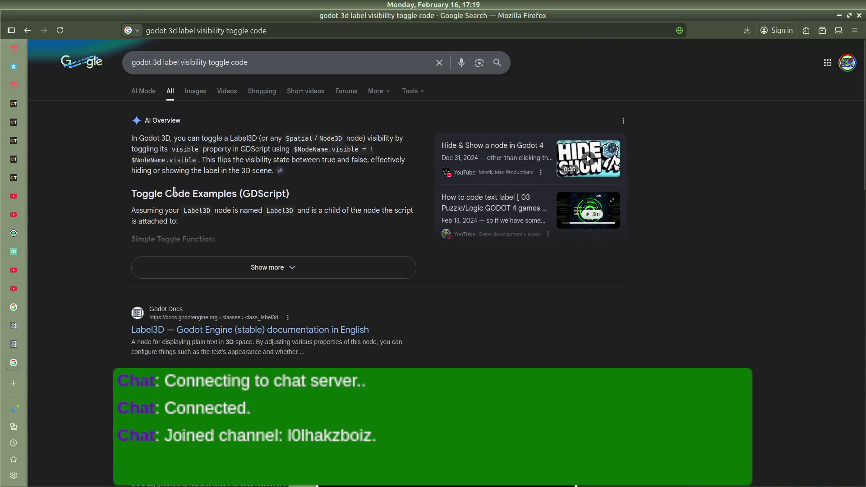
{"action": "key", "text": "ctrl+w"}
{"action": "key", "text": "alt+Tab"}
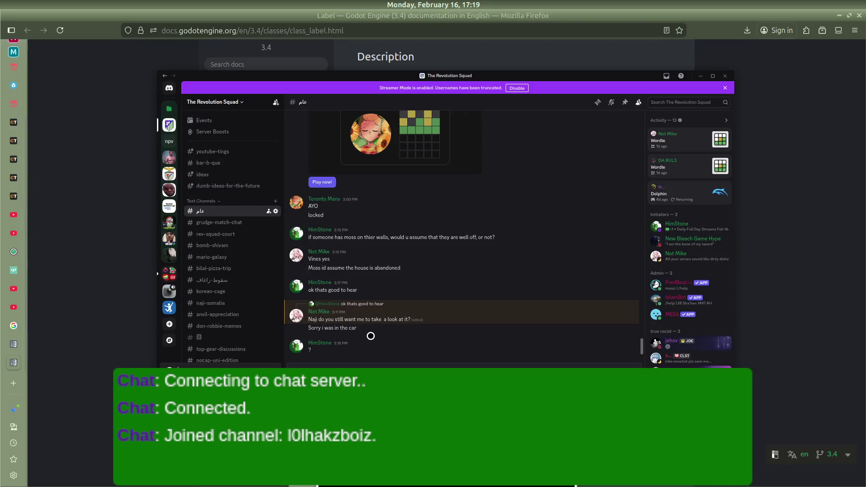
{"action": "key", "text": "alt+Tab"}
{"action": "key", "text": "alt+Tab"}
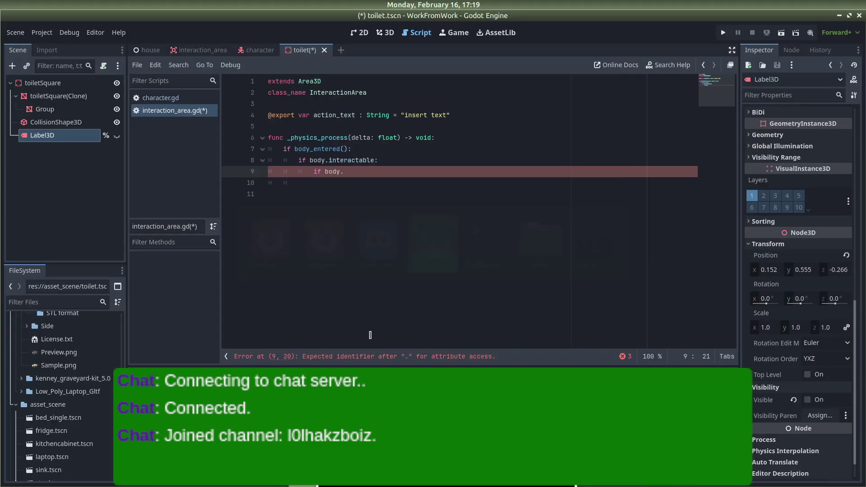
Try 'visible:' and '$' after body., then settle on 'body.%Label3D'
{"action": "left_click", "coordinate": [382, 172]}
{"action": "type", "text": "visible"}
{"action": "type", "text": ":"}
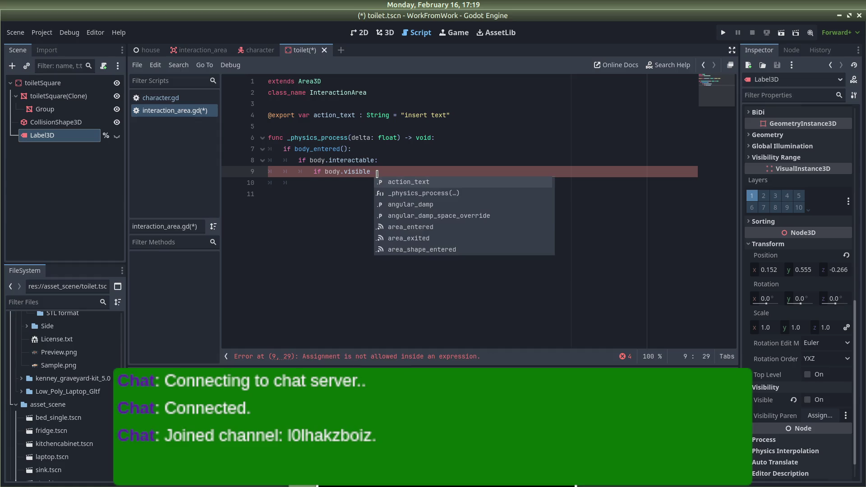
{"action": "key", "text": "Return"}
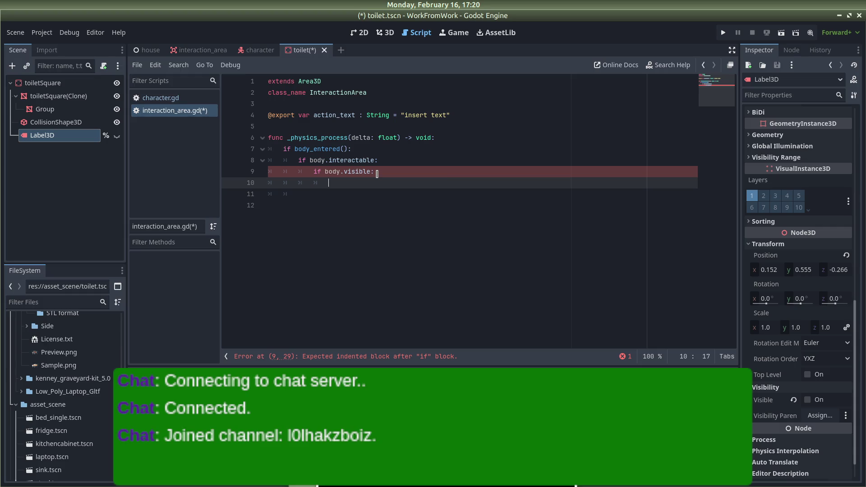
{"action": "key", "text": "BackSpace"}
{"action": "key", "text": "BackSpace"}
{"action": "key", "text": "BackSpace"}
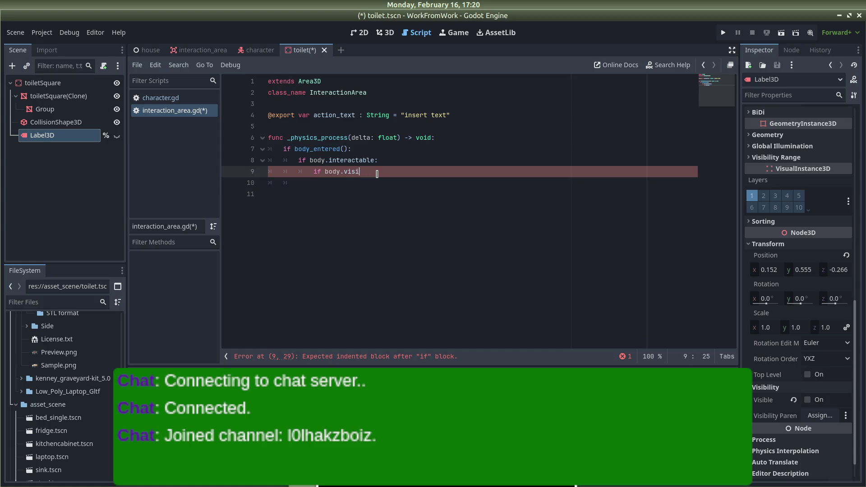
{"action": "key", "text": "BackSpace"}
{"action": "type", "text": "$"}
{"action": "key", "text": "BackSpace"}
{"action": "type", "text": "%Label3D"}
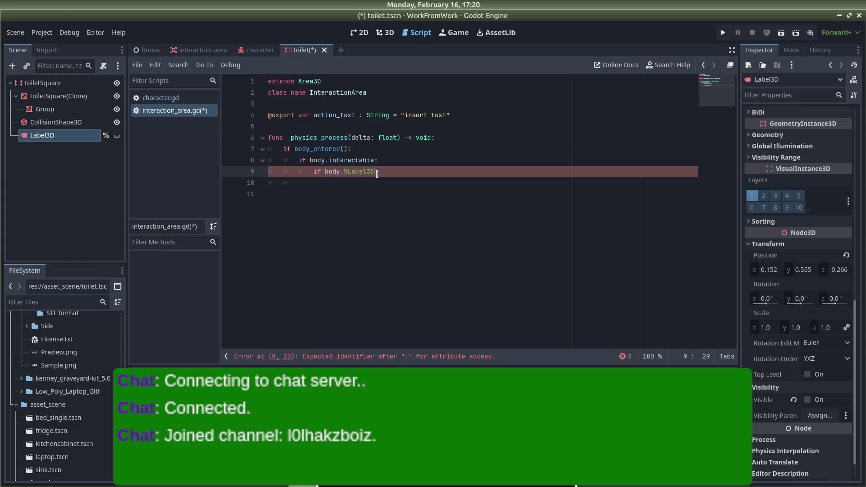
Complete line 9 as 'if body.%Label3D.visible = false:' followed by an indented empty line
{"action": "type", "text": ".visi"}
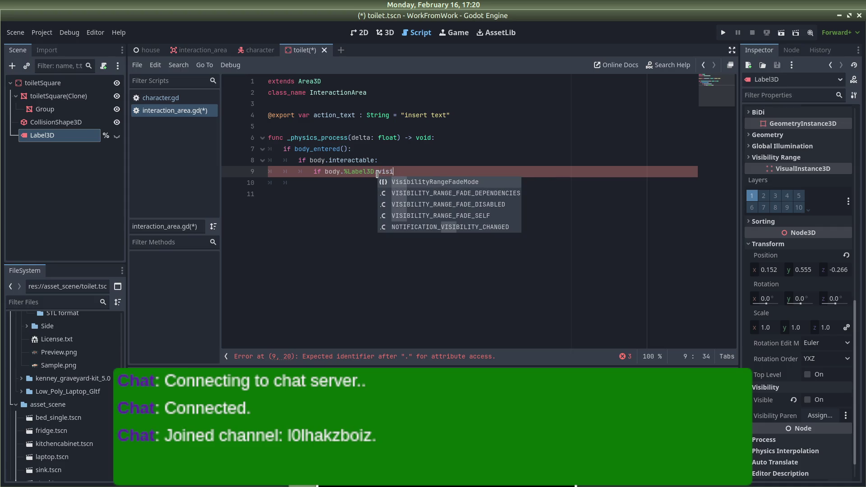
{"action": "type", "text": "ble"}
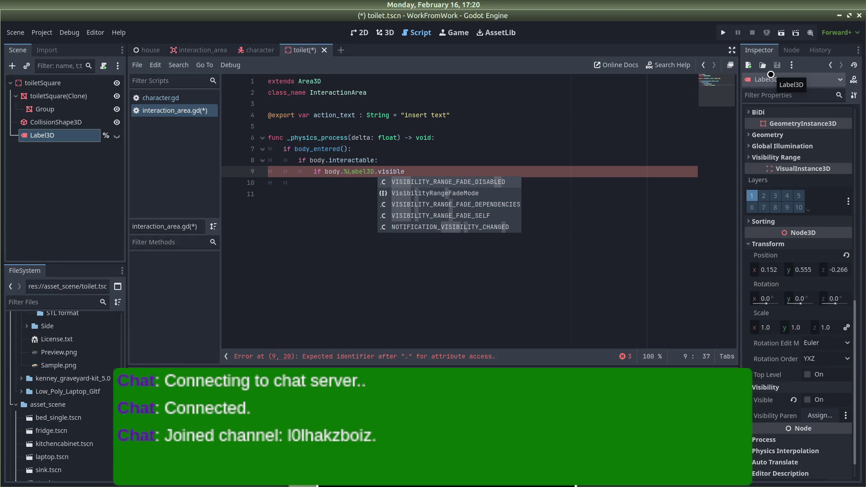
{"action": "type", "text": ":"}
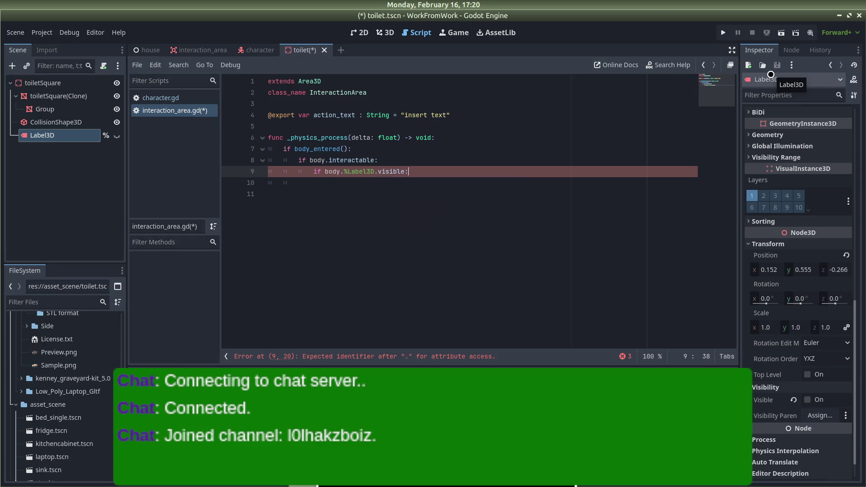
{"action": "key", "text": "Return"}
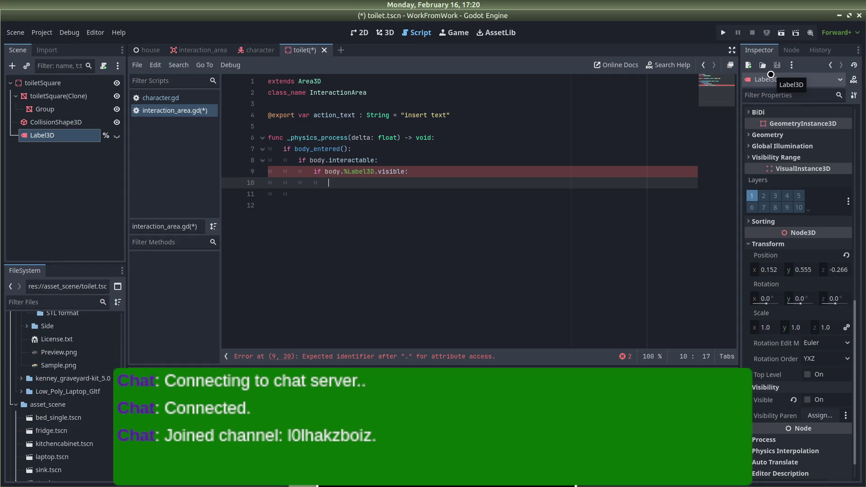
{"action": "key", "text": "BackSpace"}
{"action": "key", "text": "BackSpace"}
{"action": "key", "text": "BackSpace"}
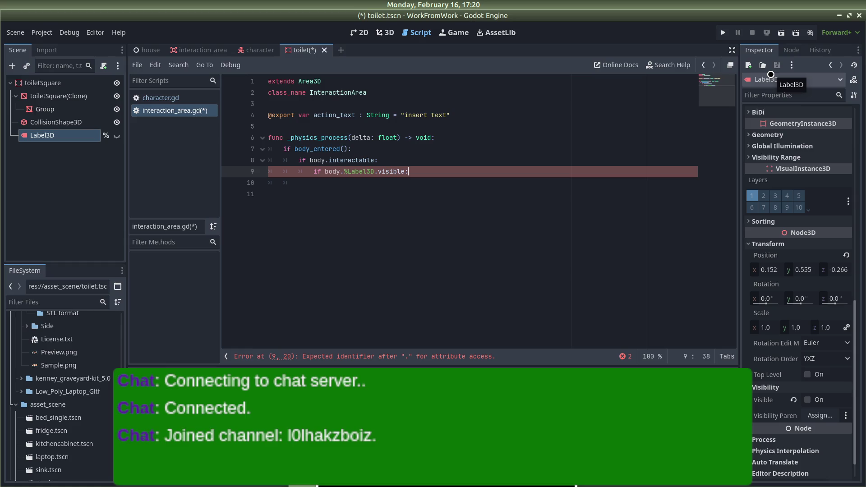
{"action": "key", "text": "BackSpace"}
{"action": "type", "text": ":"}
{"action": "type", "text": ":"}
{"action": "key", "text": "Return"}
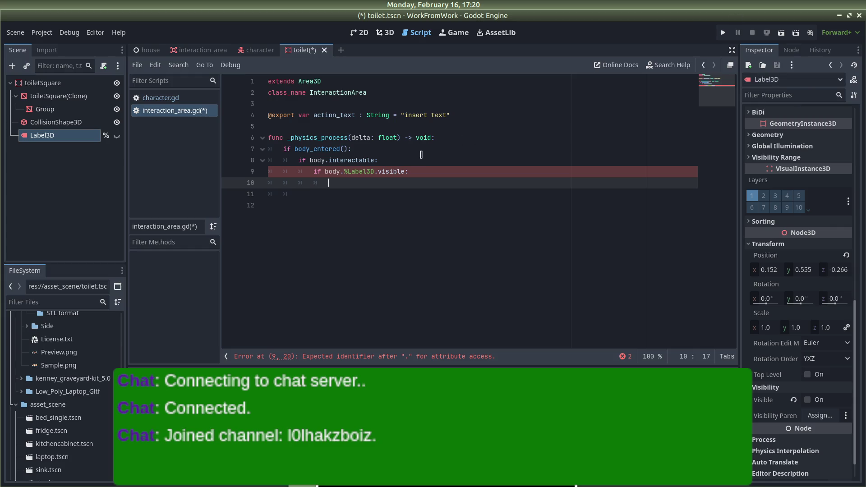
{"action": "left_click", "coordinate": [404, 171]}
{"action": "type", "text": "="}
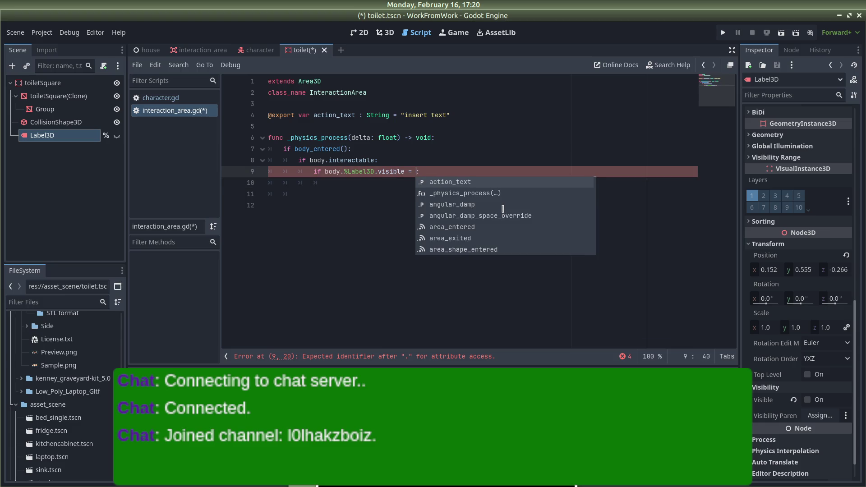
{"action": "type", "text": " false"}
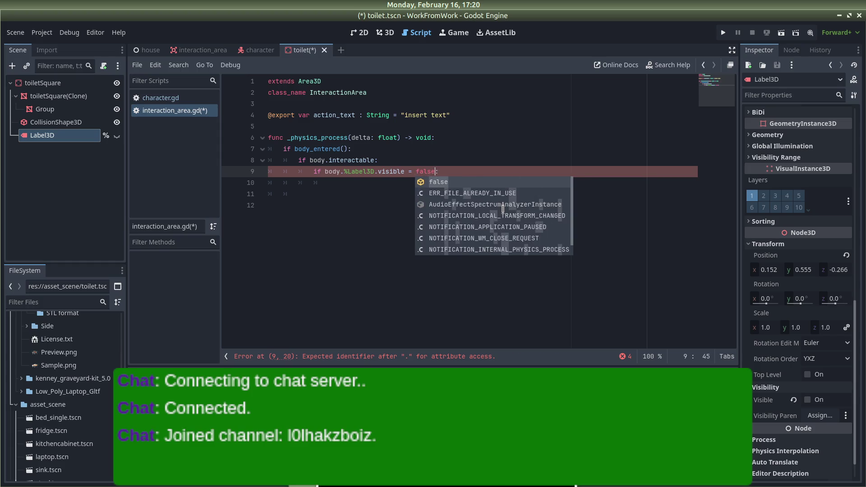
{"action": "key", "text": "Return"}
{"action": "key", "text": "BackSpace"}
{"action": "key", "text": "BackSpace"}
{"action": "key", "text": "BackSpace"}
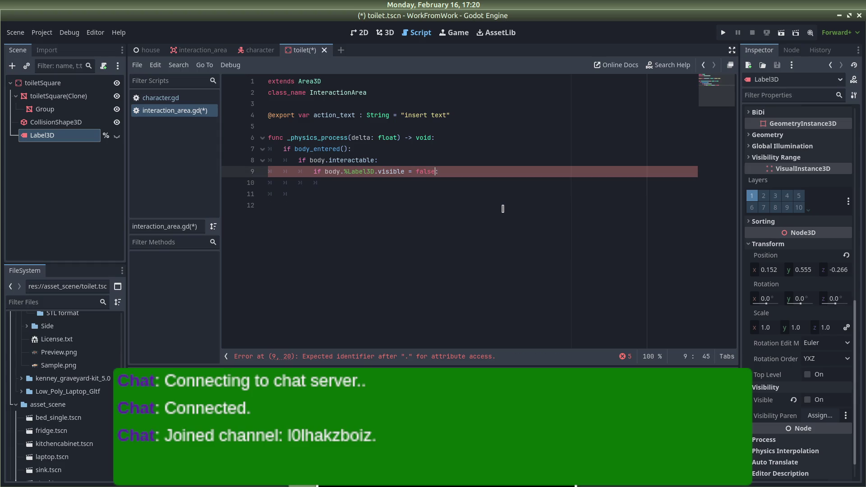
{"action": "type", "text": ":"}
{"action": "key", "text": "Return"}
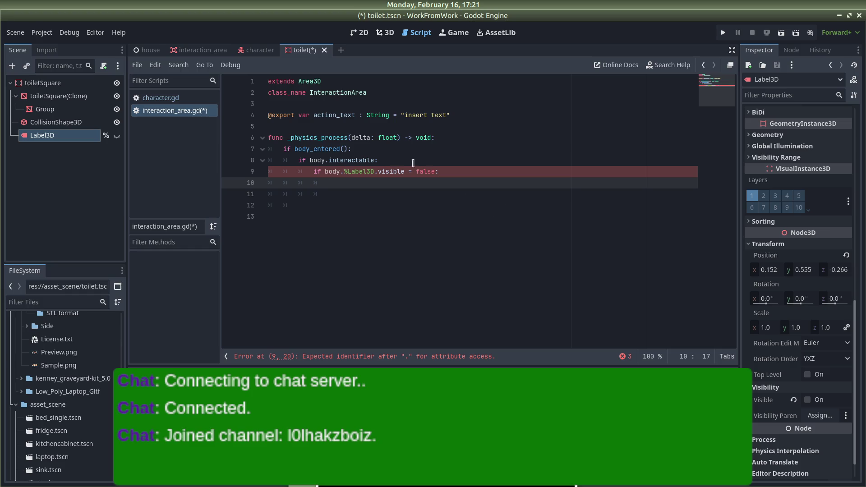
Delete the interactable check and nest the Label3D visibility condition under body_entered
{"action": "left_click", "coordinate": [315, 168]}
{"action": "left_click_drag", "start_coordinate": [299, 166], "coordinate": [253, 160]}
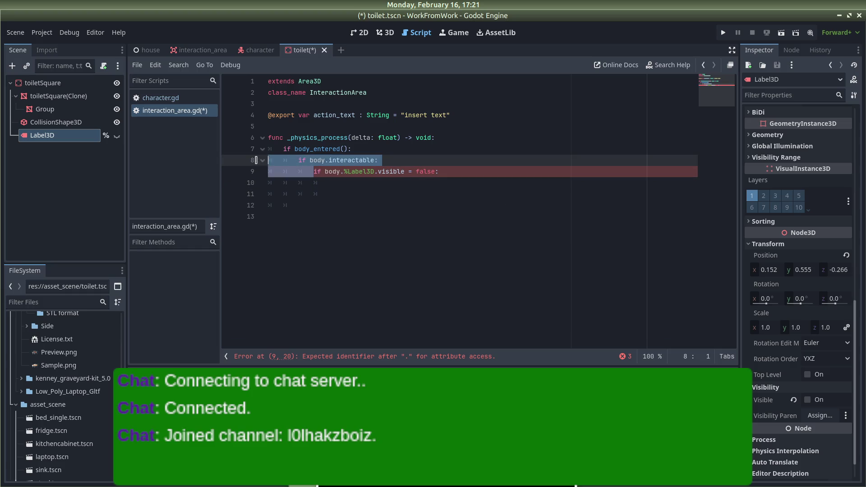
{"action": "key", "text": "BackSpace"}
{"action": "key", "text": "Tab"}
{"action": "key", "text": "Tab"}
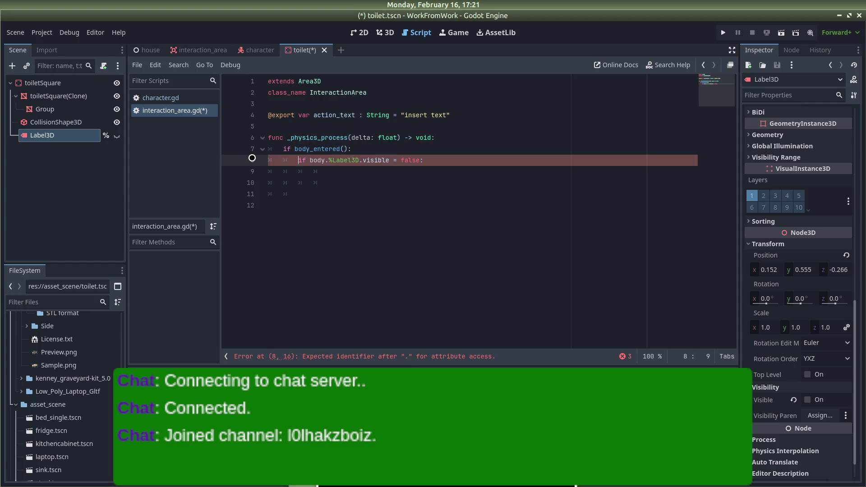
{"action": "left_click", "coordinate": [444, 158]}
{"action": "key", "text": "Return"}
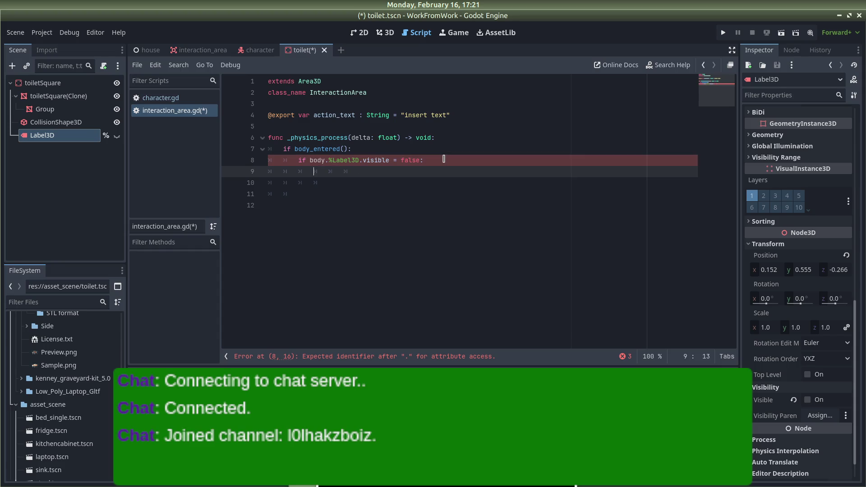
{"action": "key", "text": "Delete"}
{"action": "key", "text": "Delete"}
{"action": "key", "text": "Delete"}
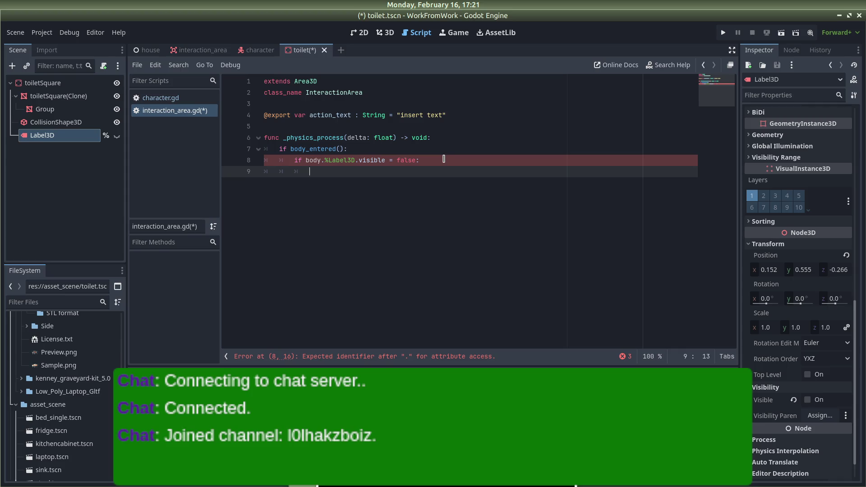
Check the visible property tooltip, then add an empty indented line after line 8
{"action": "key", "text": "alt+Tab"}
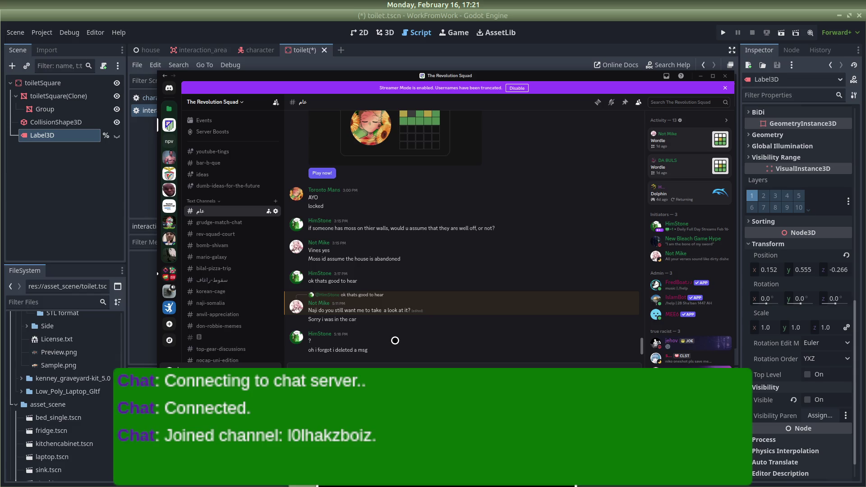
{"action": "key", "text": "alt+Tab"}
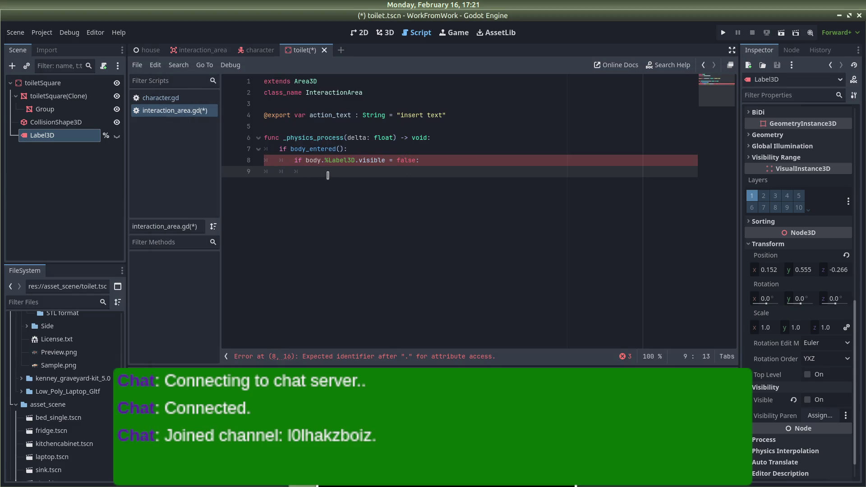
{"action": "left_click", "coordinate": [381, 160]}
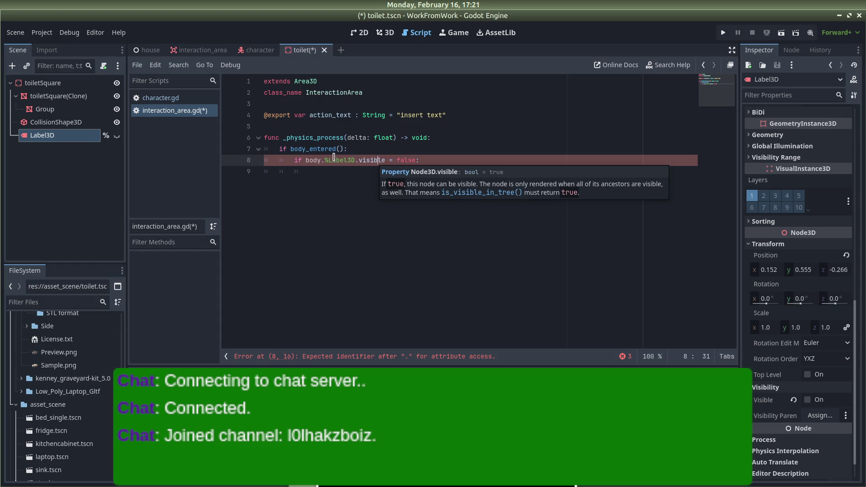
{"action": "left_click", "coordinate": [314, 160]}
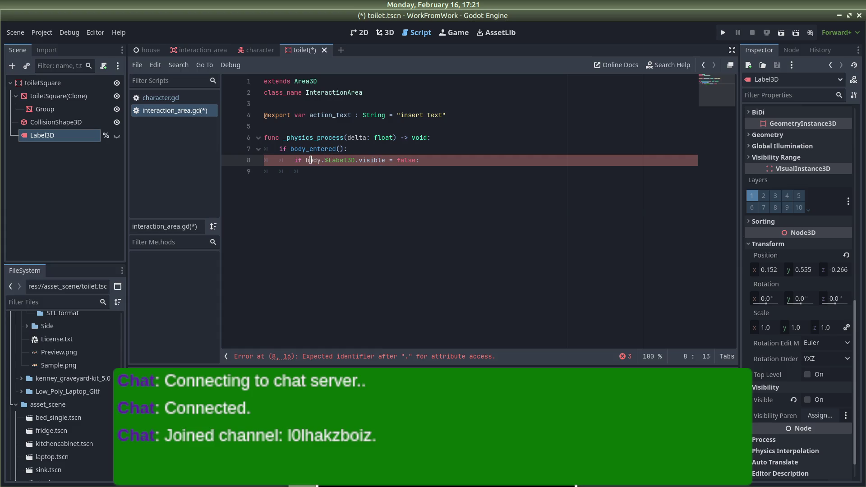
{"action": "left_click", "coordinate": [427, 158]}
{"action": "left_click", "coordinate": [340, 149]}
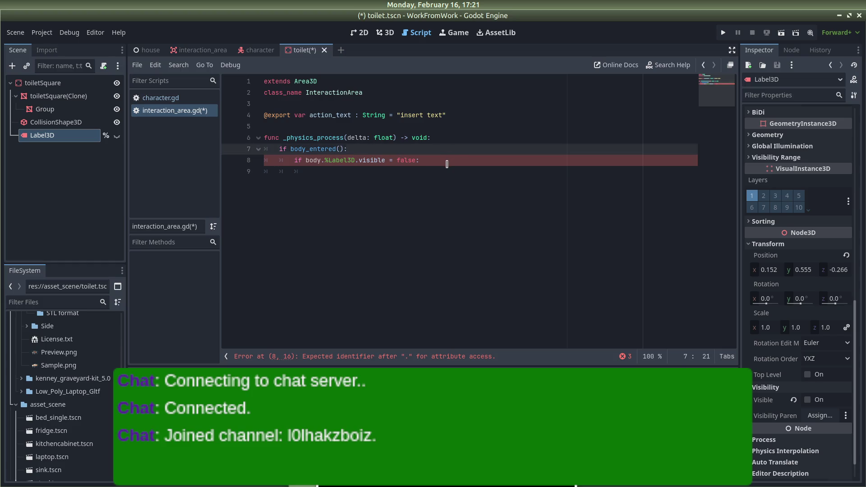
{"action": "left_click", "coordinate": [447, 163]}
{"action": "key", "text": "Return"}
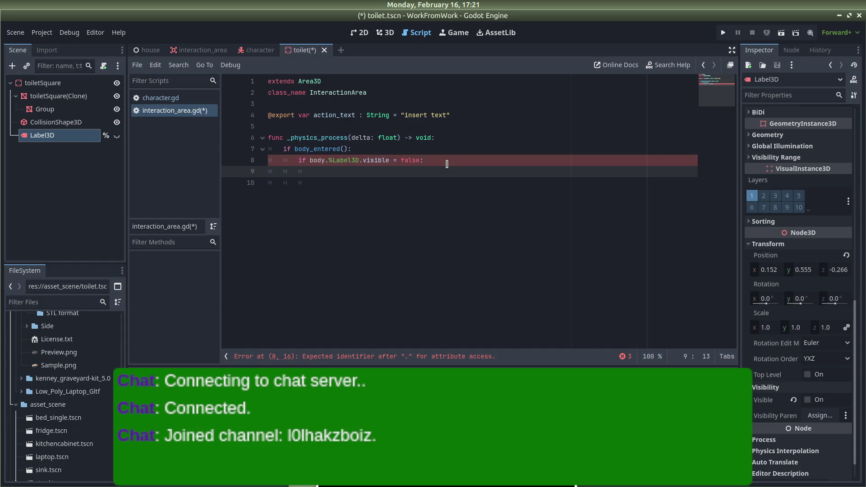
{"action": "key", "text": "Delete"}
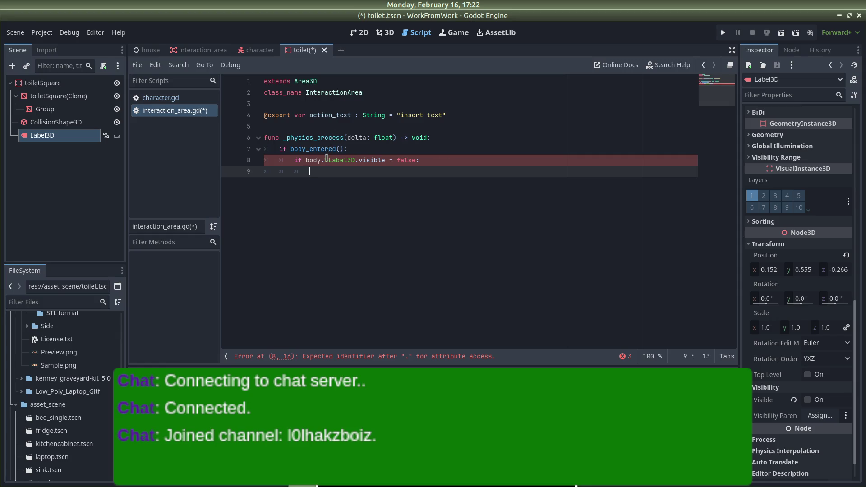
{"action": "mouse_move", "coordinate": [326, 158]}
Write 'body.Label3D.visible = true' on line 9 and save the script
{"action": "type", "text": "bod"}
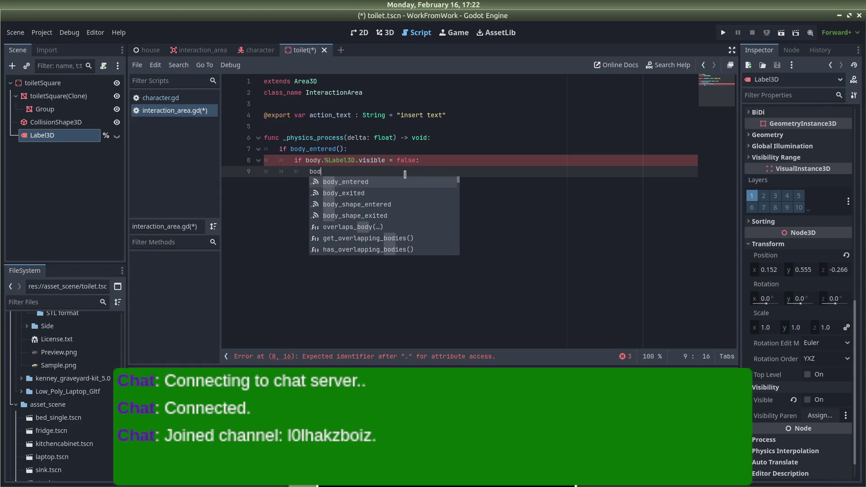
{"action": "type", "text": "y.Laber"}
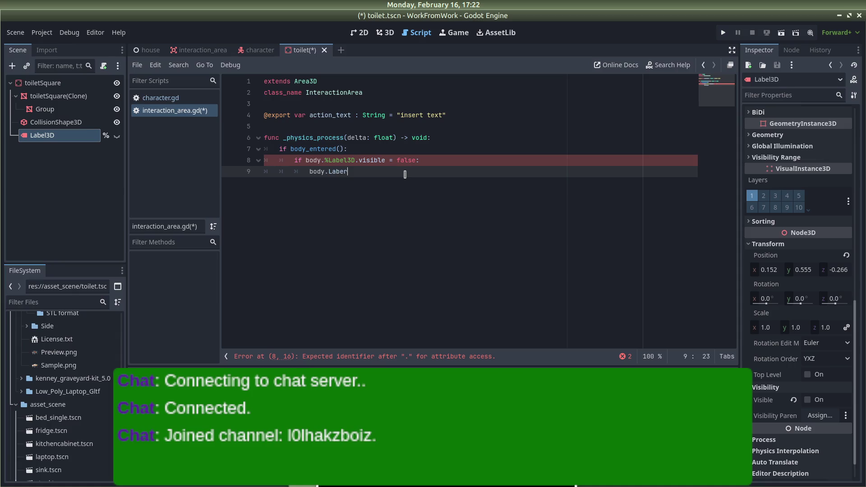
{"action": "key", "text": "BackSpace"}
{"action": "type", "text": "l3D."}
{"action": "type", "text": "visi"}
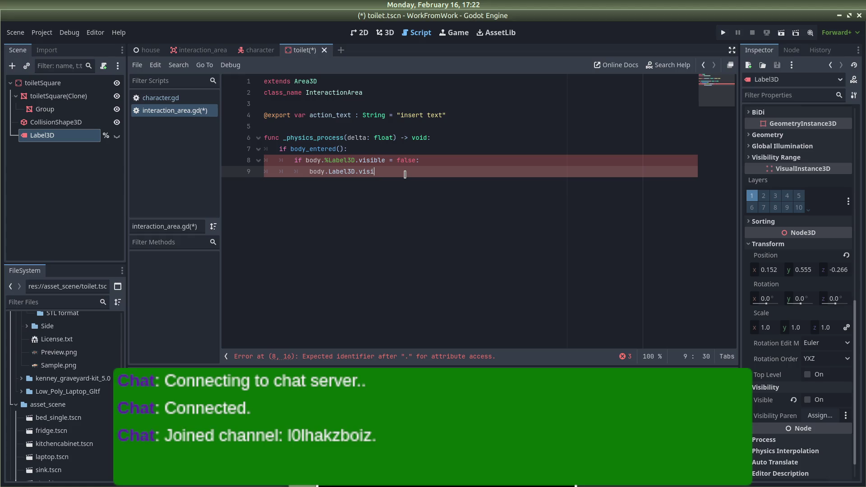
{"action": "type", "text": "ble = true"}
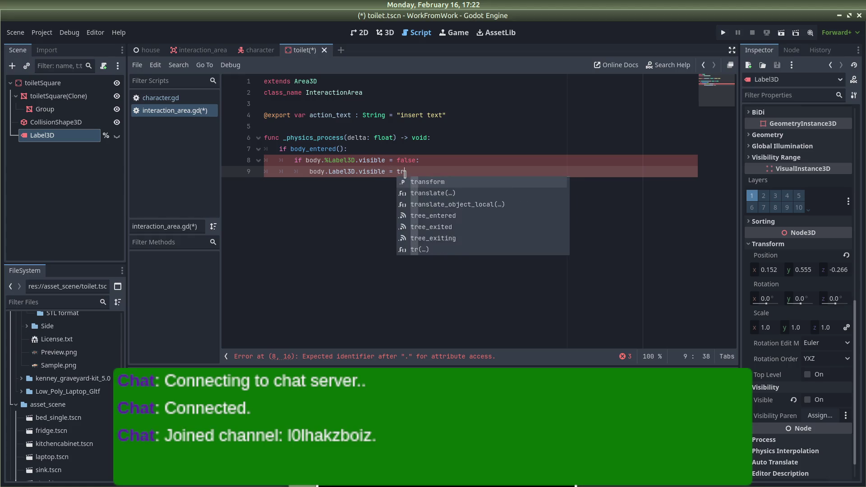
{"action": "key", "text": "ctrl+s"}
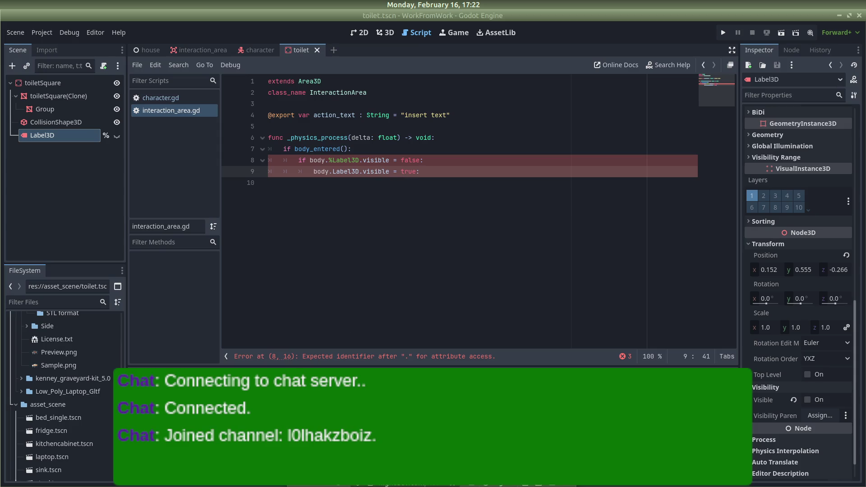
{"action": "left_click", "coordinate": [389, 152]}
Replace % with $ before Label3D on lines 8 and 9, then go to the Godot docs
{"action": "left_click", "coordinate": [359, 160]}
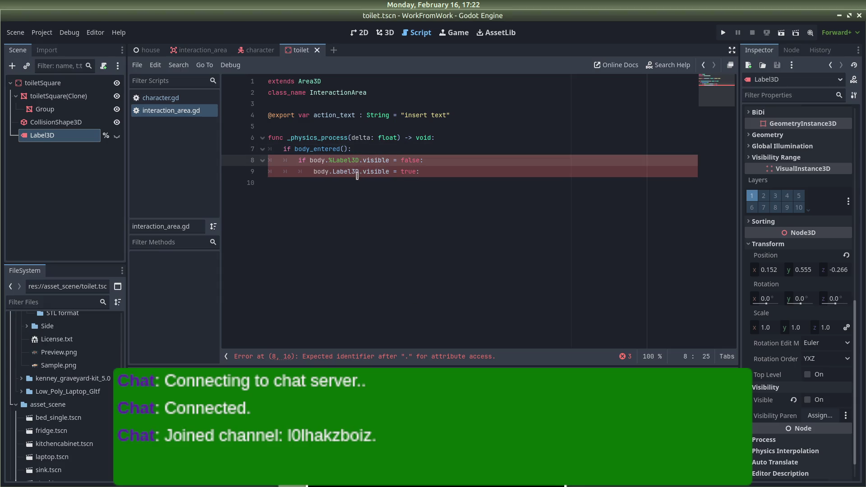
{"action": "left_click", "coordinate": [330, 171]}
{"action": "type", "text": "%"}
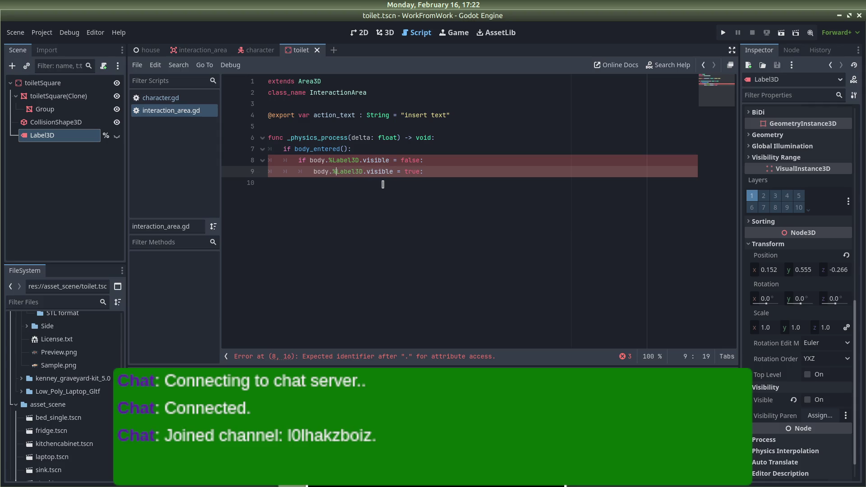
{"action": "key", "text": "BackSpace"}
{"action": "type", "text": "$"}
{"action": "key", "text": "Up"}
{"action": "key", "text": "BackSpace"}
{"action": "type", "text": "$"}
{"action": "left_click", "coordinate": [414, 190]}
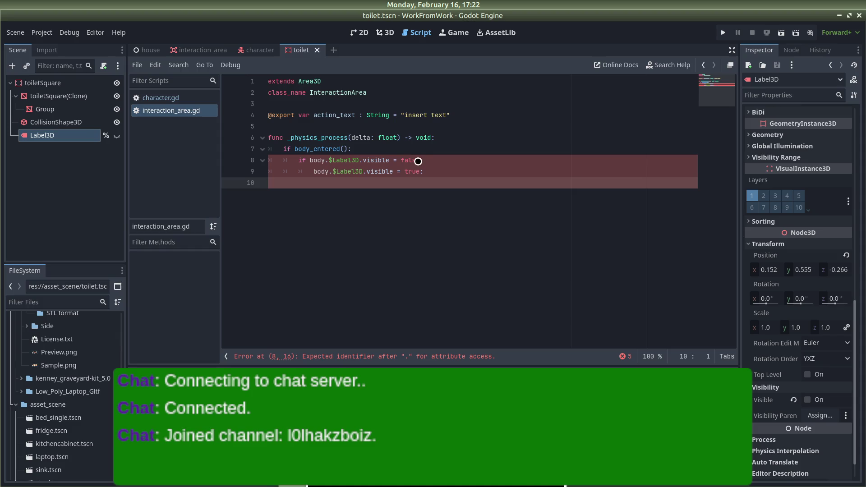
{"action": "key", "text": "alt+Tab"}
{"action": "key", "text": "alt+Tab"}
{"action": "key", "text": "alt+Tab"}
{"action": "scroll", "coordinate": [484, 221], "scroll_direction": "down", "scroll_amount": 3}
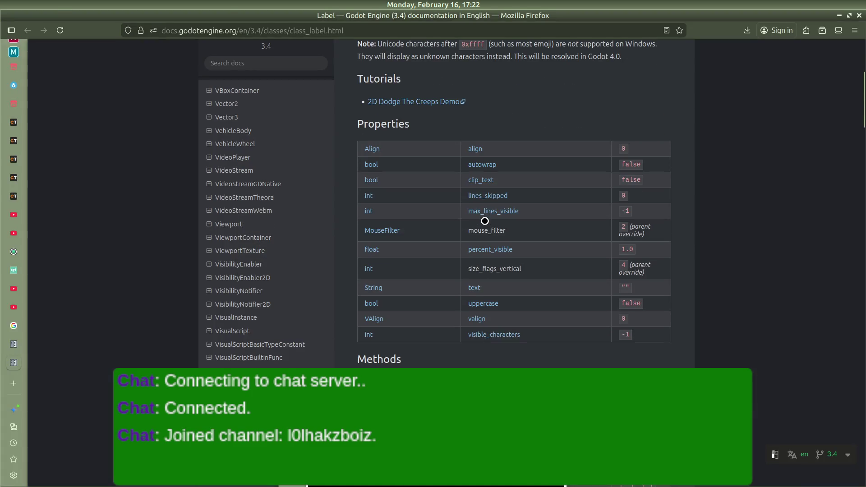
{"action": "scroll", "coordinate": [485, 221], "scroll_direction": "down", "scroll_amount": 12}
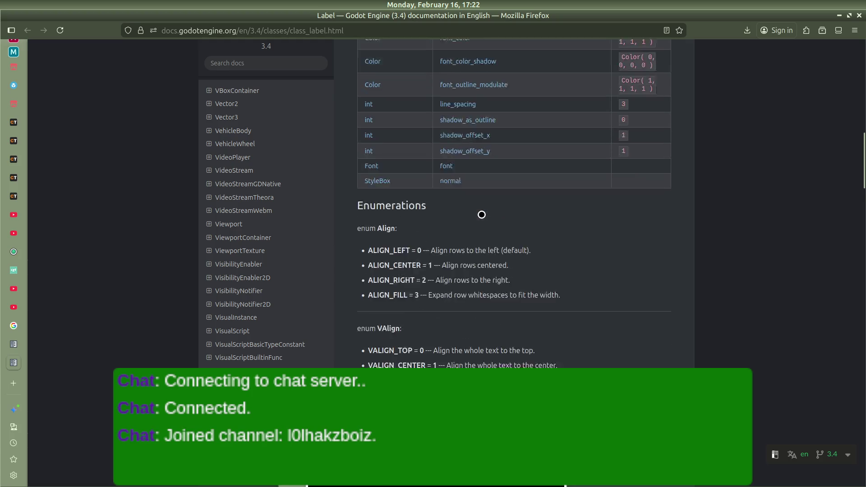
{"action": "scroll", "coordinate": [264, 302], "scroll_direction": "down", "scroll_amount": 15}
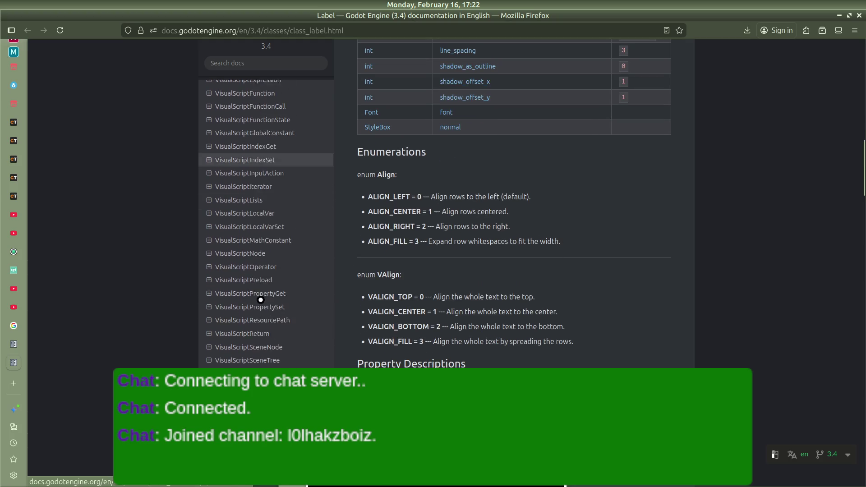
{"action": "scroll", "coordinate": [261, 299], "scroll_direction": "down", "scroll_amount": 10}
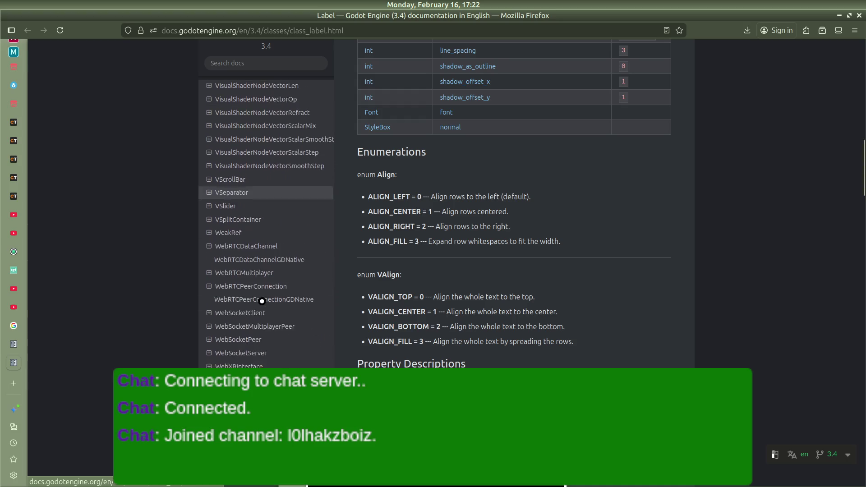
{"action": "scroll", "coordinate": [262, 298], "scroll_direction": "up", "scroll_amount": 20}
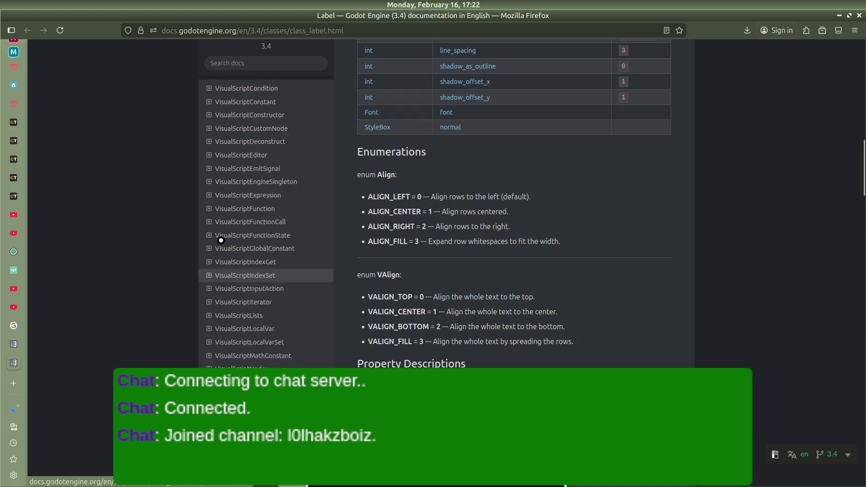
{"action": "scroll", "coordinate": [226, 252], "scroll_direction": "up", "scroll_amount": 3}
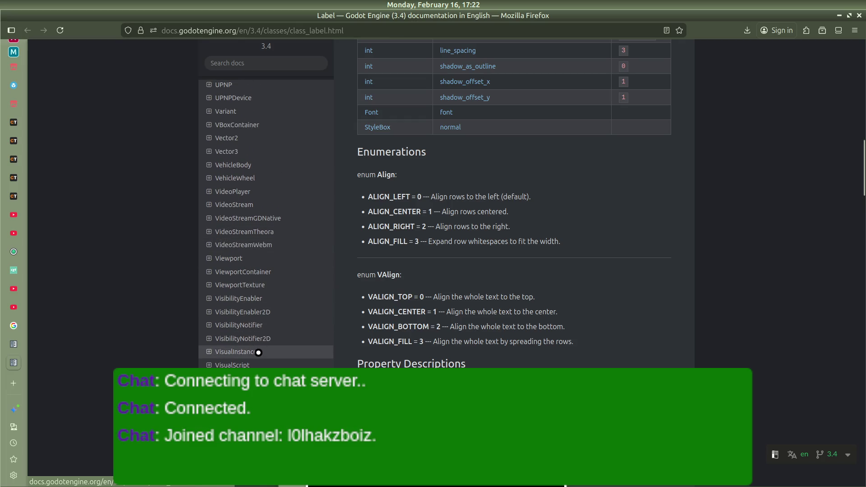
{"action": "scroll", "coordinate": [259, 350], "scroll_direction": "up", "scroll_amount": 10}
{"action": "scroll", "coordinate": [257, 345], "scroll_direction": "up", "scroll_amount": 10}
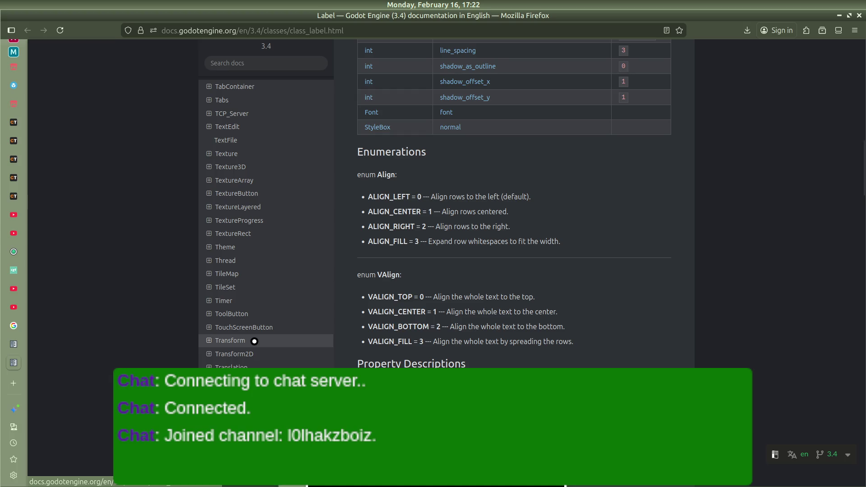
{"action": "scroll", "coordinate": [254, 341], "scroll_direction": "up", "scroll_amount": 20}
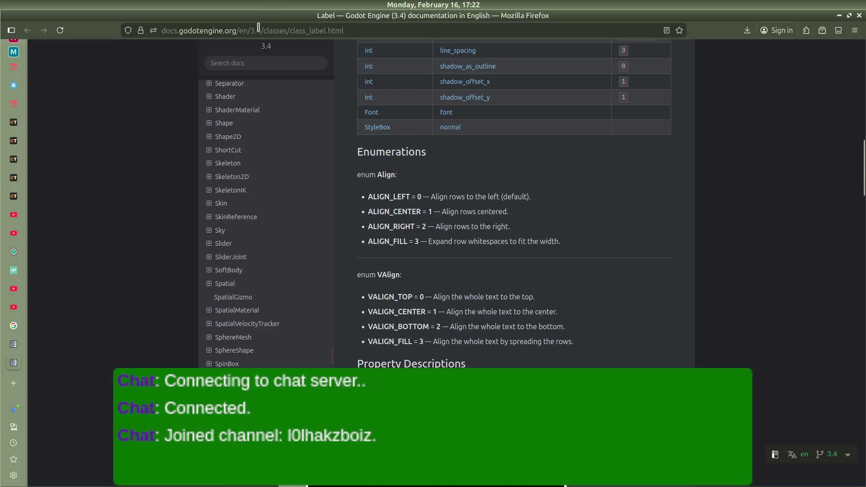
Change the docs URL version from 3.4 to 4.6 and load the page
{"action": "left_click", "coordinate": [259, 28]}
{"action": "left_click", "coordinate": [281, 30]}
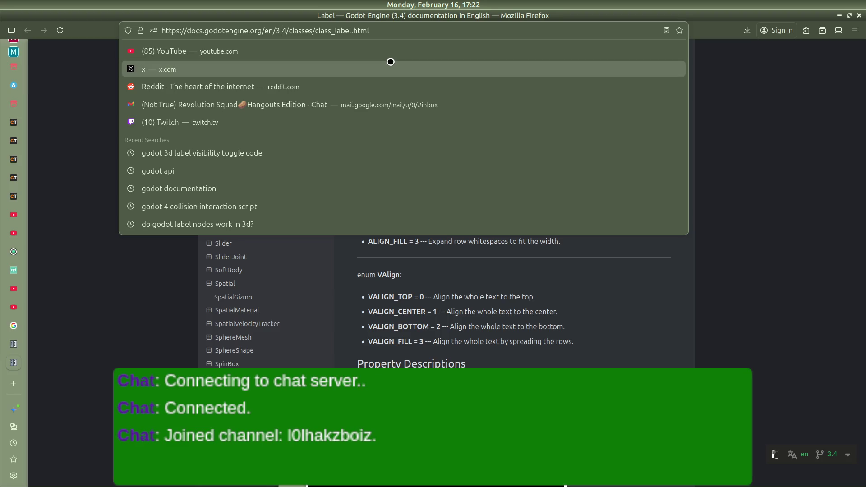
{"action": "key", "text": "BackSpace"}
{"action": "key", "text": "BackSpace"}
{"action": "type", "text": "4.6"}
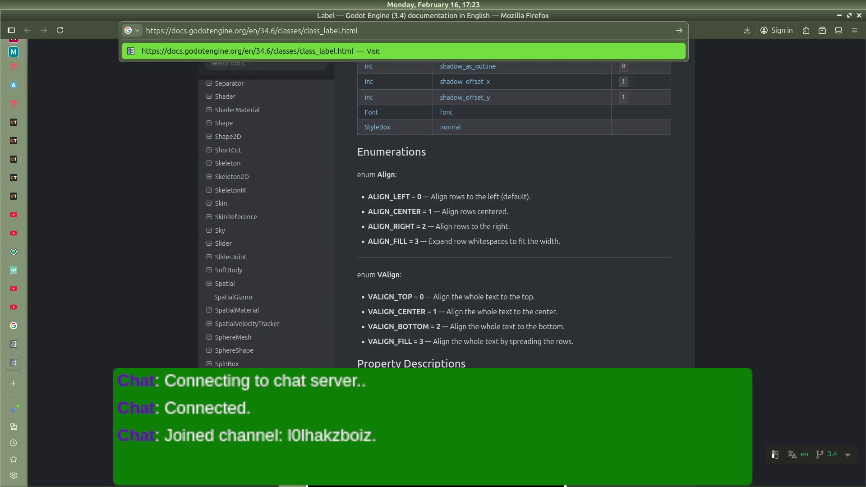
{"action": "key", "text": "BackSpace"}
{"action": "key", "text": "BackSpace"}
{"action": "key", "text": "BackSpace"}
{"action": "type", "text": "4.6"}
{"action": "key", "text": "Return"}
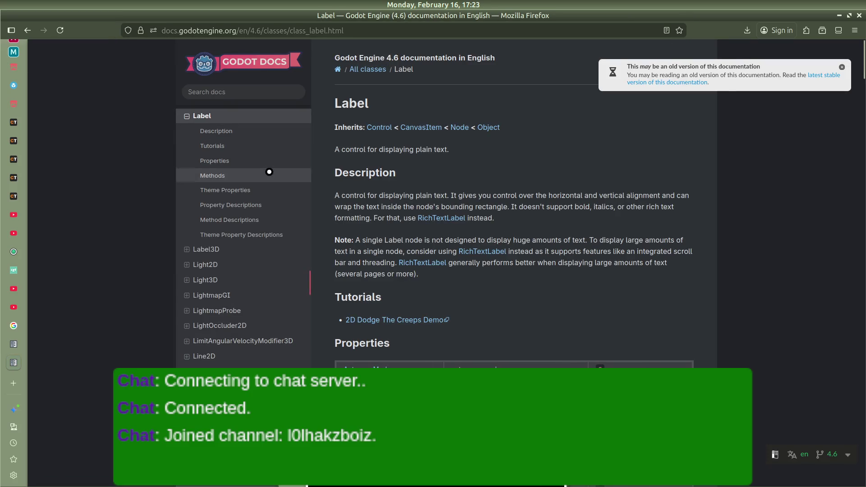
Open the Label3D class page from the 4.6 docs sidebar
{"action": "scroll", "coordinate": [252, 270], "scroll_direction": "down", "scroll_amount": 20}
{"action": "scroll", "coordinate": [249, 321], "scroll_direction": "down", "scroll_amount": 3}
{"action": "scroll", "coordinate": [252, 321], "scroll_direction": "up", "scroll_amount": 20}
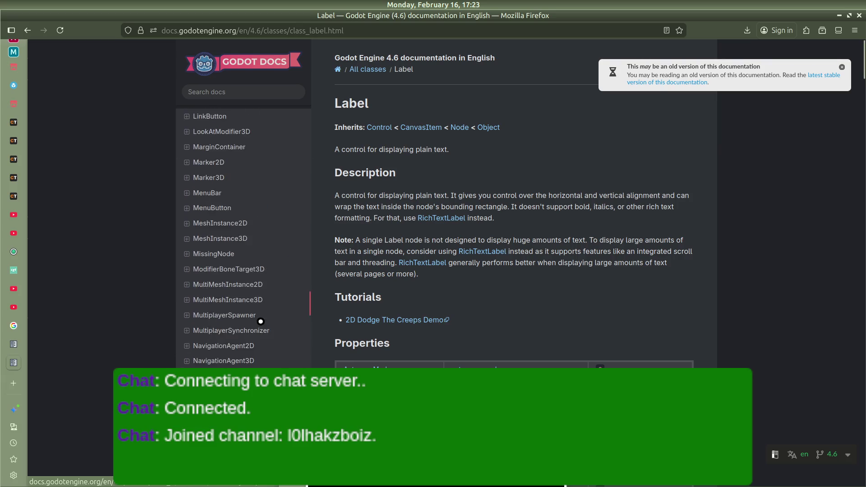
{"action": "scroll", "coordinate": [261, 321], "scroll_direction": "up", "scroll_amount": 10}
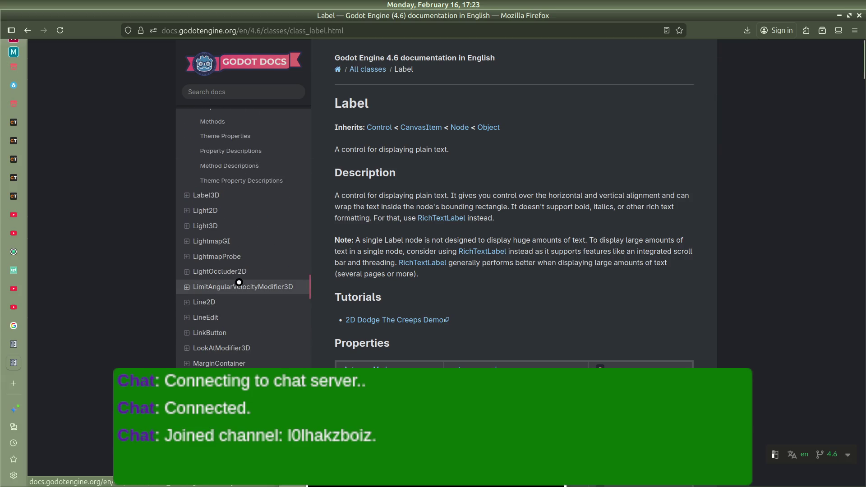
{"action": "scroll", "coordinate": [224, 249], "scroll_direction": "up", "scroll_amount": 3}
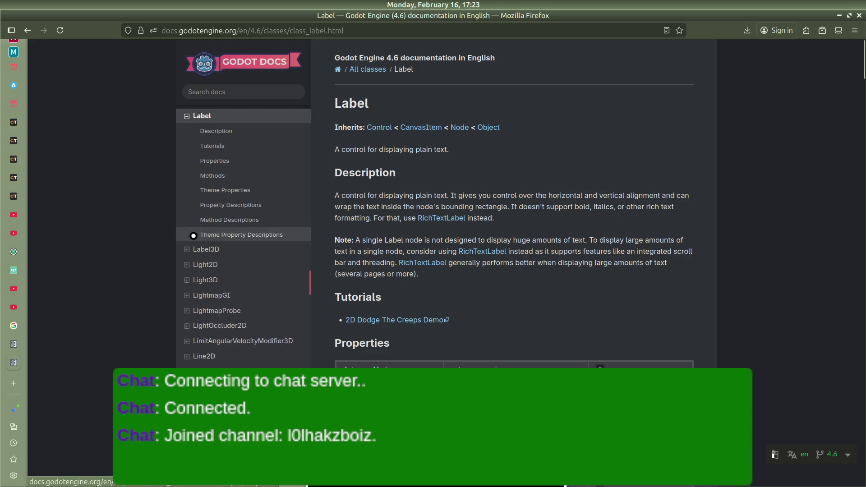
{"action": "left_click", "coordinate": [201, 248]}
{"action": "scroll", "coordinate": [459, 178], "scroll_direction": "down", "scroll_amount": 3}
{"action": "scroll", "coordinate": [433, 183], "scroll_direction": "down", "scroll_amount": 3}
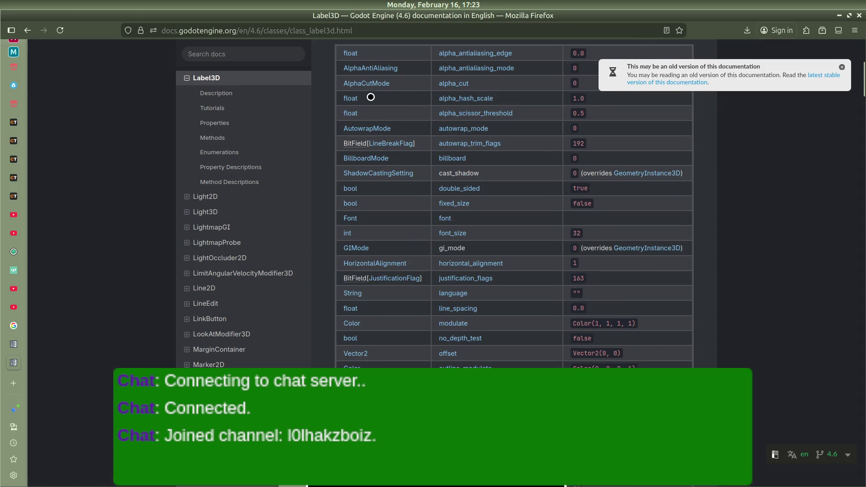
{"action": "scroll", "coordinate": [493, 135], "scroll_direction": "down", "scroll_amount": 6}
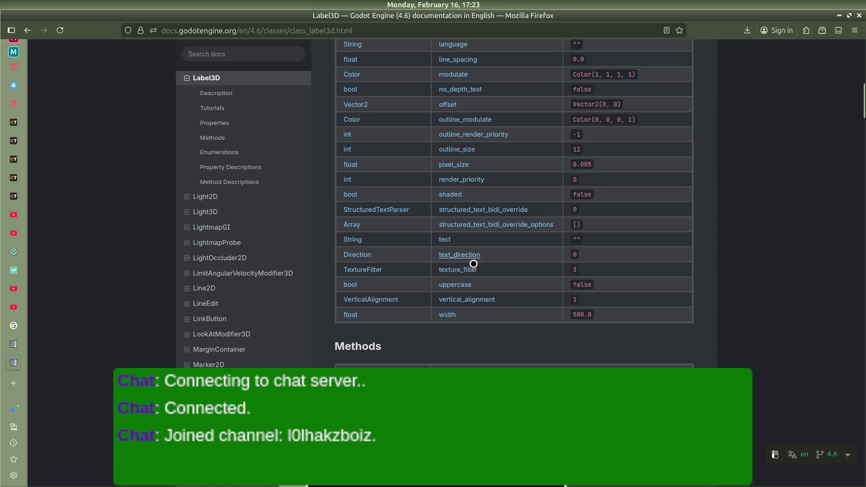
{"action": "scroll", "coordinate": [461, 309], "scroll_direction": "down", "scroll_amount": 3}
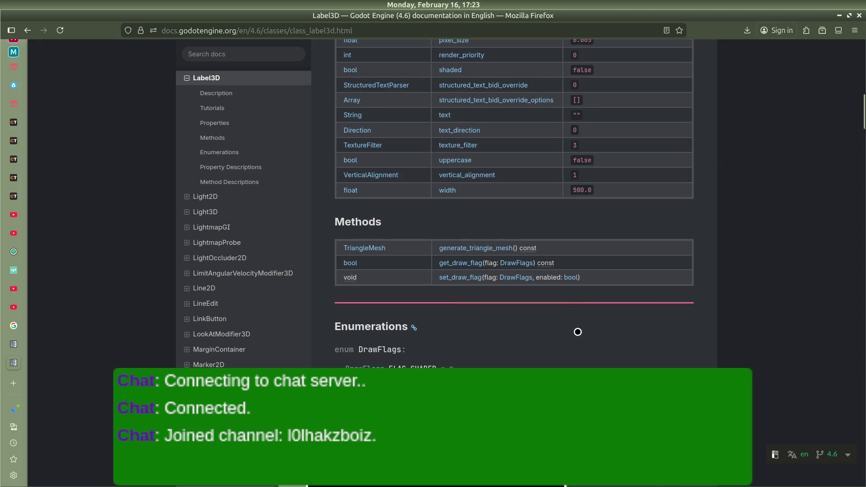
{"action": "key", "text": "ctrl+f"}
{"action": "type", "text": "visible"}
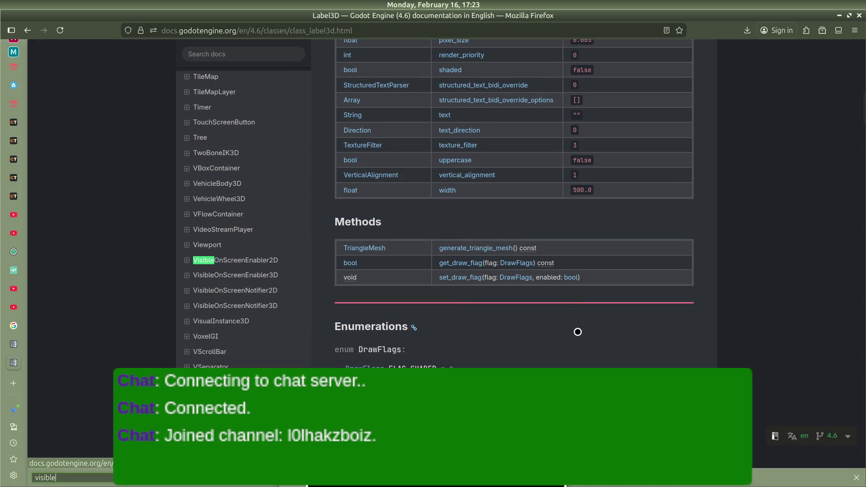
{"action": "key", "text": "Return"}
{"action": "key", "text": "Return"}
{"action": "key", "text": "Return"}
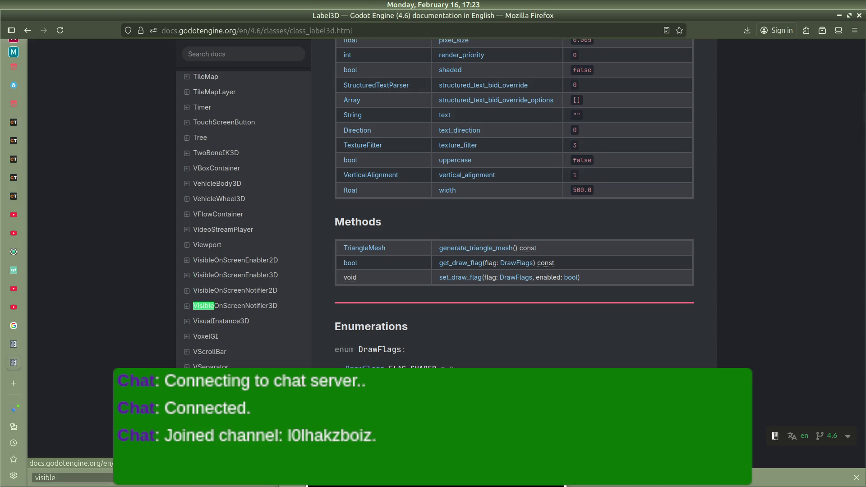
{"action": "key", "text": "Return"}
{"action": "key", "text": "shift+Return"}
{"action": "key", "text": "shift+Return"}
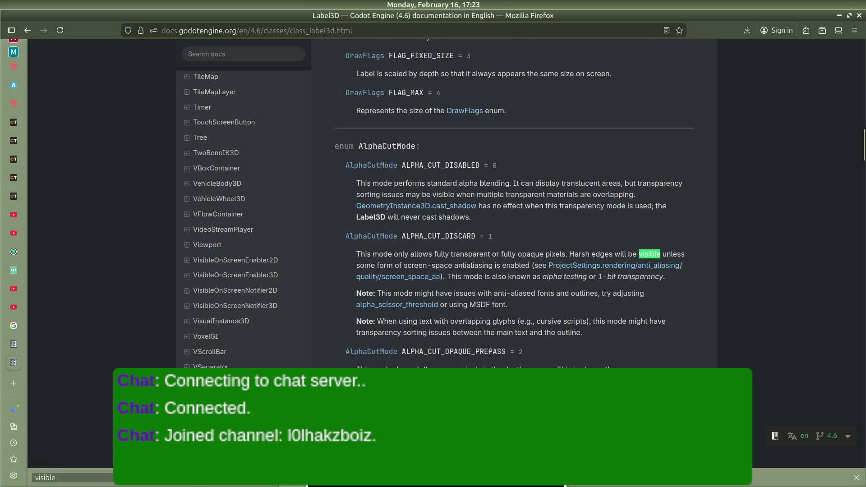
{"action": "key", "text": "shift+Return"}
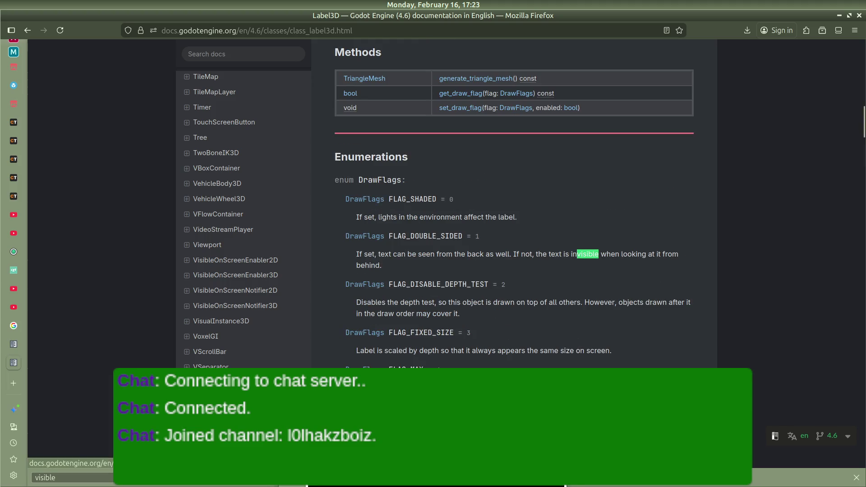
{"action": "key", "text": "shift+Return"}
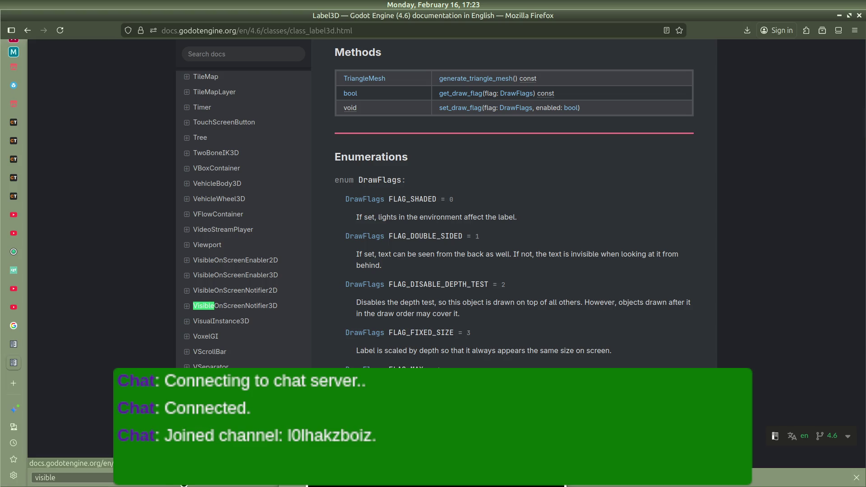
{"action": "key", "text": "Return"}
{"action": "key", "text": "Return"}
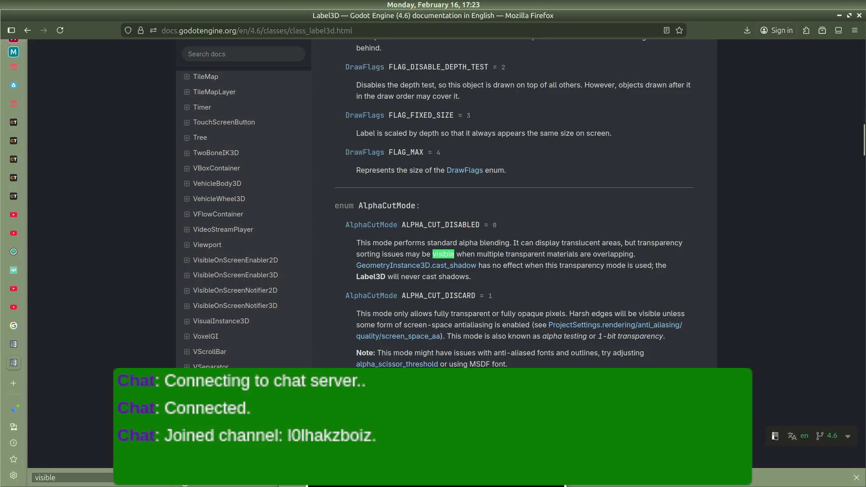
{"action": "key", "text": "Return"}
{"action": "key", "text": "Return"}
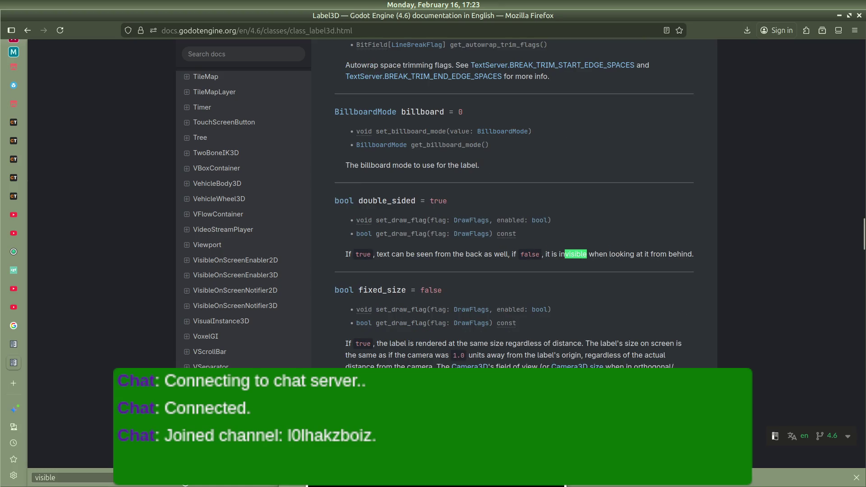
{"action": "key", "text": "Return"}
{"action": "key", "text": "Return"}
{"action": "key", "text": "Return"}
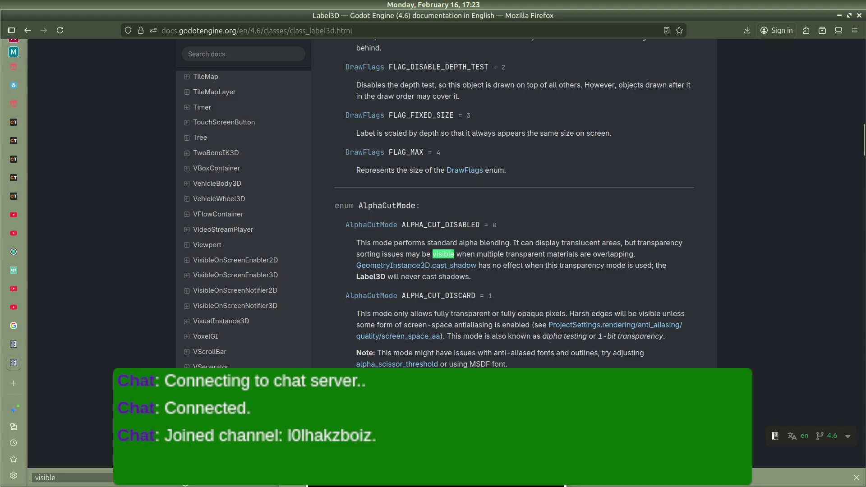
{"action": "key", "text": "Return"}
{"action": "key", "text": "Return"}
{"action": "key", "text": "Return"}
{"action": "key", "text": "Return"}
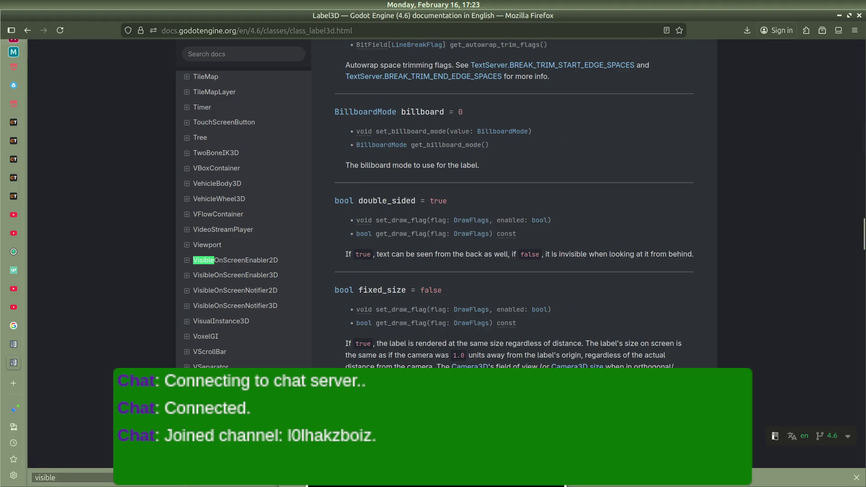
{"action": "key", "text": "Return"}
{"action": "key", "text": "Return"}
{"action": "key", "text": "Return"}
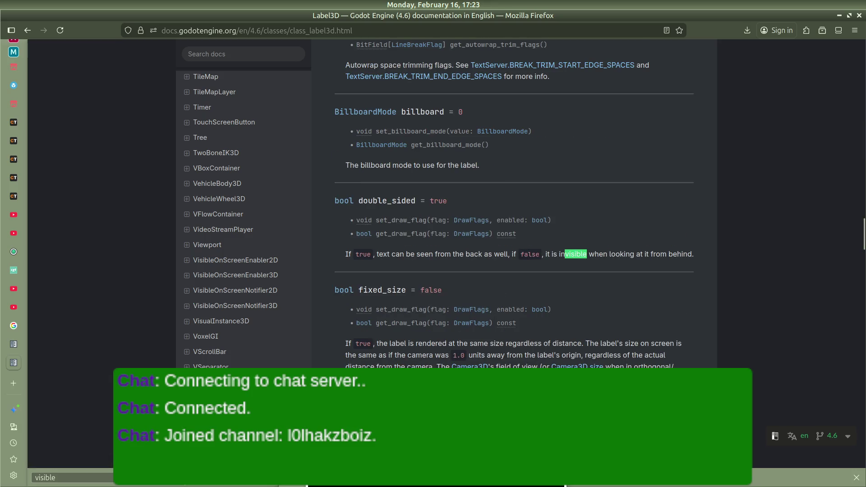
{"action": "key", "text": "Return"}
{"action": "scroll", "coordinate": [446, 351], "scroll_direction": "down", "scroll_amount": 6}
{"action": "scroll", "coordinate": [446, 351], "scroll_direction": "down", "scroll_amount": 8}
{"action": "scroll", "coordinate": [538, 333], "scroll_direction": "down", "scroll_amount": 1}
{"action": "scroll", "coordinate": [538, 332], "scroll_direction": "down", "scroll_amount": 7}
{"action": "scroll", "coordinate": [534, 334], "scroll_direction": "down", "scroll_amount": 15}
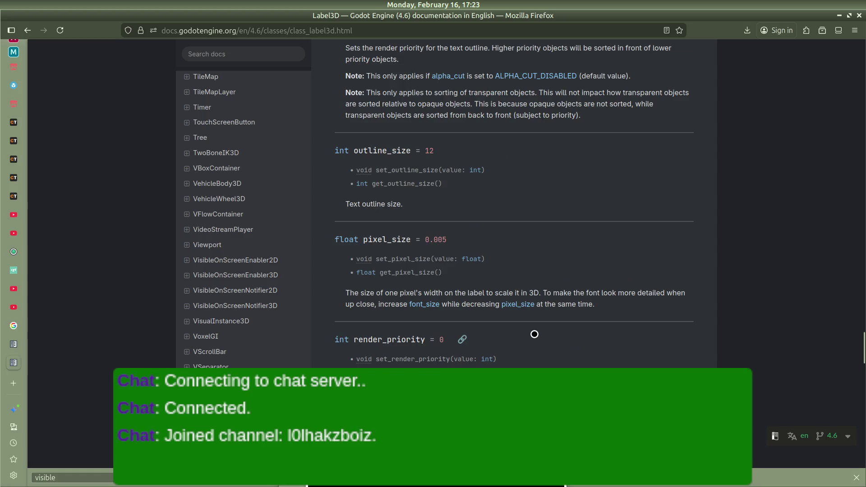
{"action": "scroll", "coordinate": [534, 334], "scroll_direction": "down", "scroll_amount": 13}
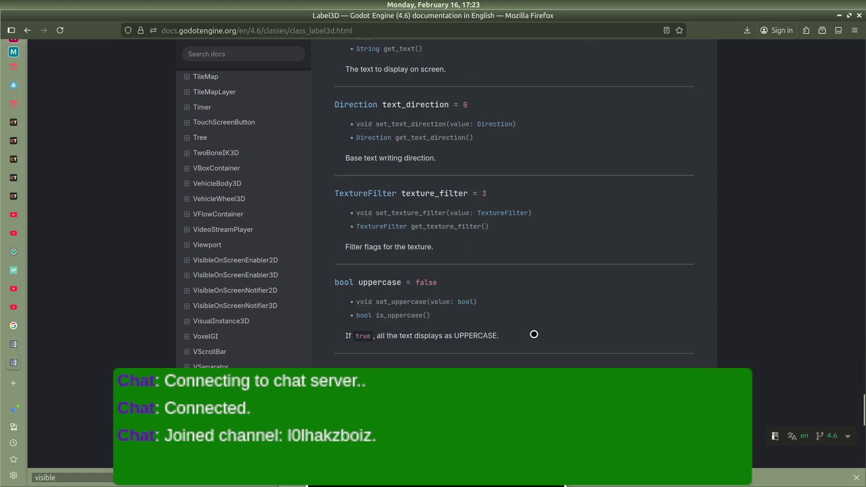
{"action": "scroll", "coordinate": [534, 335], "scroll_direction": "down", "scroll_amount": 5}
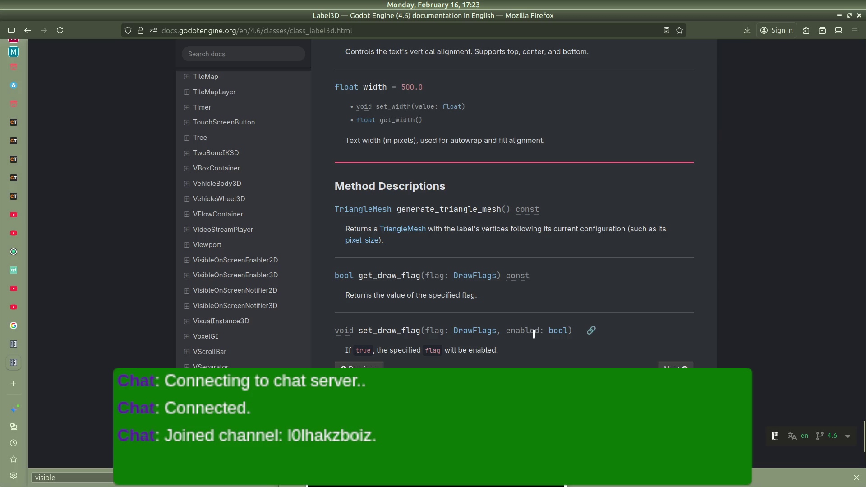
{"action": "scroll", "coordinate": [534, 335], "scroll_direction": "up", "scroll_amount": 20}
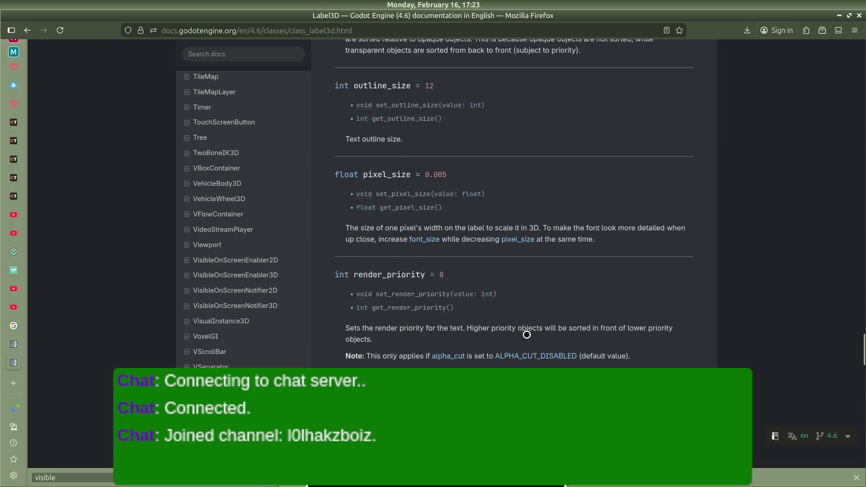
{"action": "scroll", "coordinate": [527, 335], "scroll_direction": "up", "scroll_amount": 20}
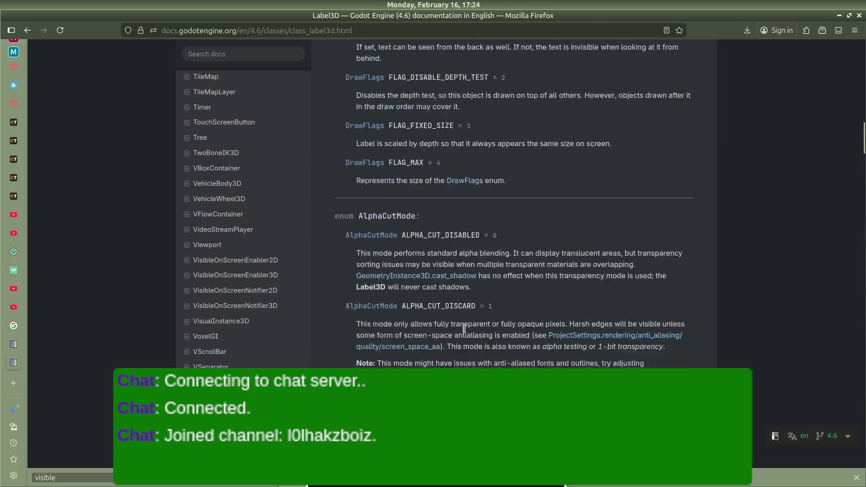
{"action": "scroll", "coordinate": [408, 310], "scroll_direction": "up", "scroll_amount": 15}
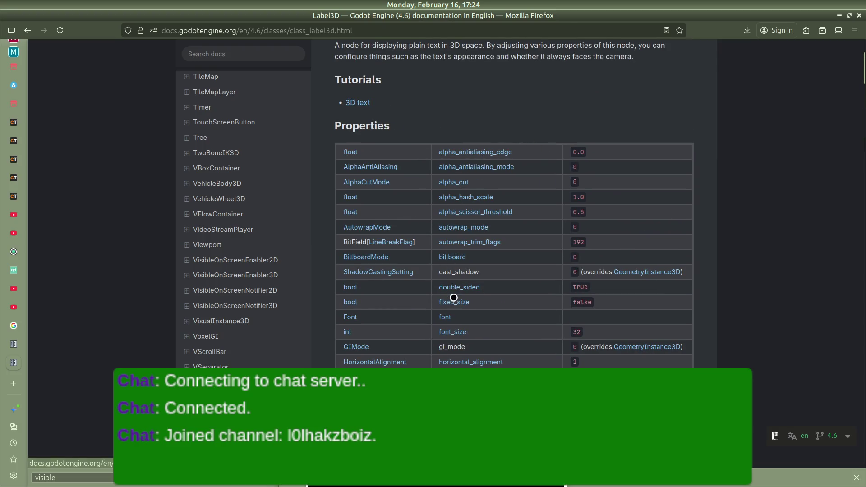
{"action": "scroll", "coordinate": [448, 311], "scroll_direction": "down", "scroll_amount": 3}
{"action": "scroll", "coordinate": [449, 318], "scroll_direction": "down", "scroll_amount": 1}
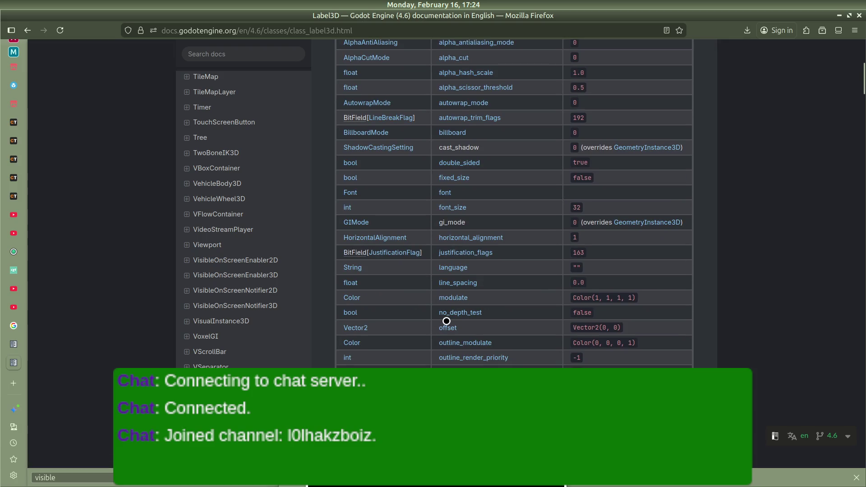
{"action": "scroll", "coordinate": [446, 321], "scroll_direction": "down", "scroll_amount": 6}
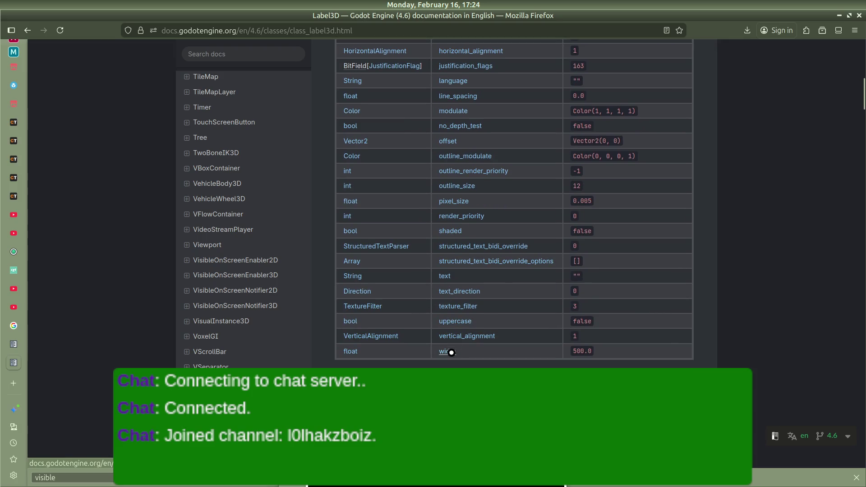
{"action": "scroll", "coordinate": [449, 338], "scroll_direction": "down", "scroll_amount": 2}
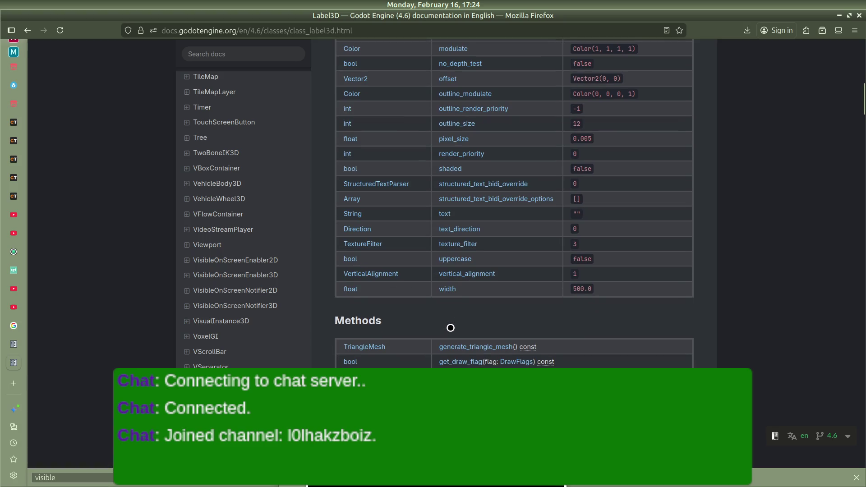
{"action": "scroll", "coordinate": [450, 328], "scroll_direction": "down", "scroll_amount": 6}
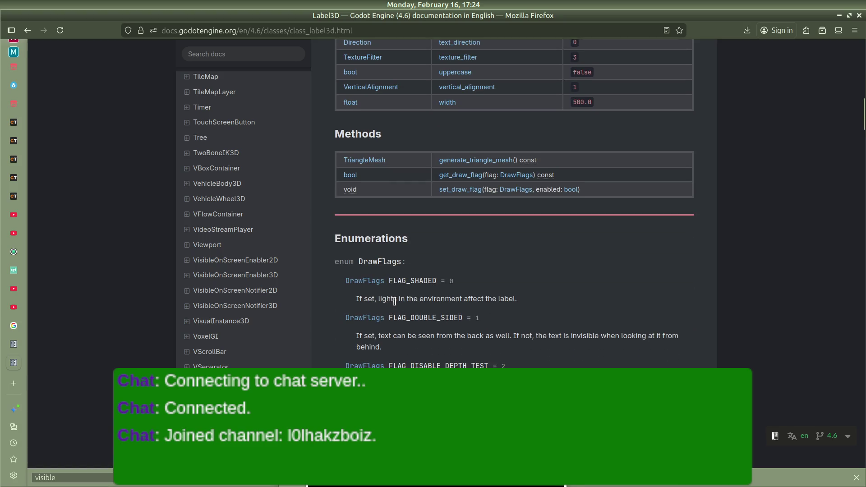
{"action": "scroll", "coordinate": [388, 301], "scroll_direction": "down", "scroll_amount": 4}
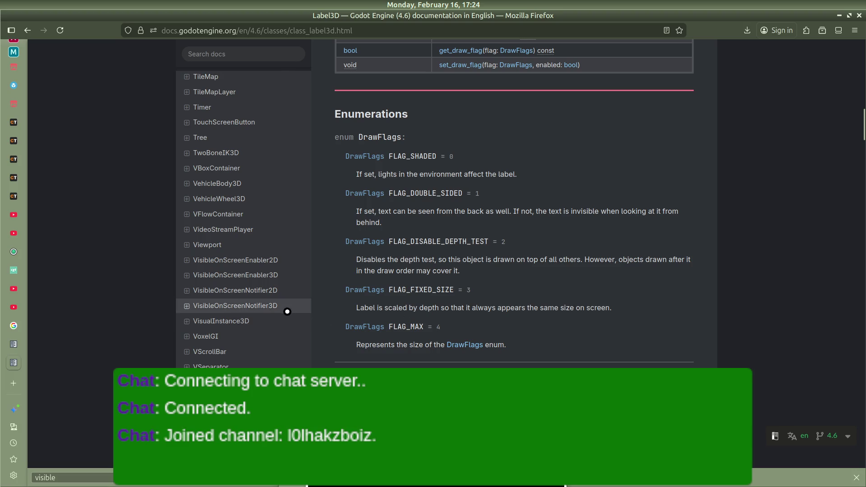
{"action": "scroll", "coordinate": [284, 310], "scroll_direction": "up", "scroll_amount": 20}
{"action": "scroll", "coordinate": [282, 309], "scroll_direction": "up", "scroll_amount": 20}
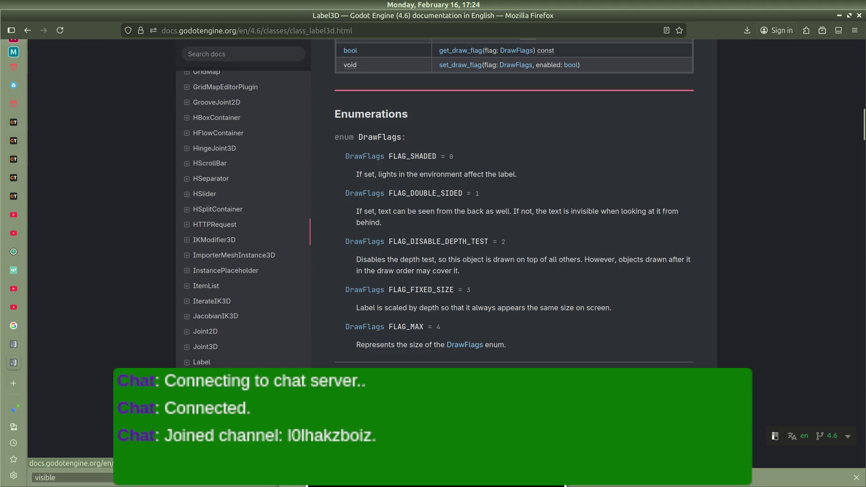
{"action": "scroll", "coordinate": [398, 352], "scroll_direction": "up", "scroll_amount": 20}
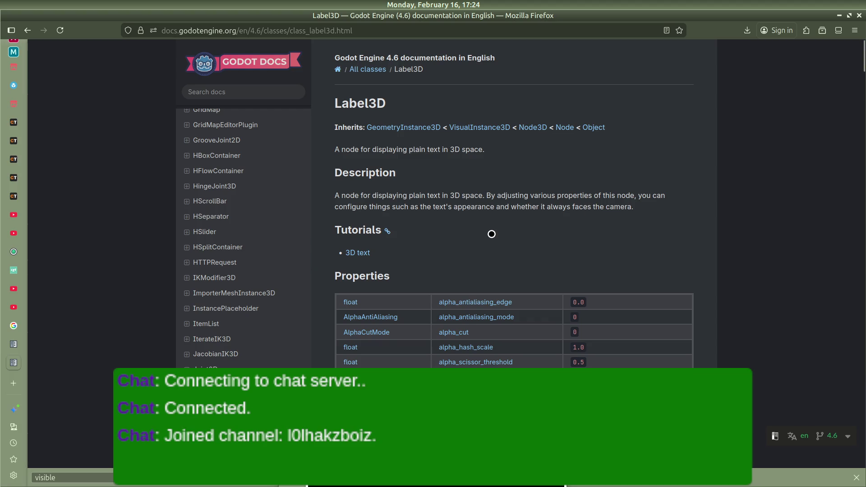
Read down the Label3D reference past no_depth_test and offset to outline_modulate and outline_size
{"action": "scroll", "coordinate": [497, 225], "scroll_direction": "down", "scroll_amount": 5}
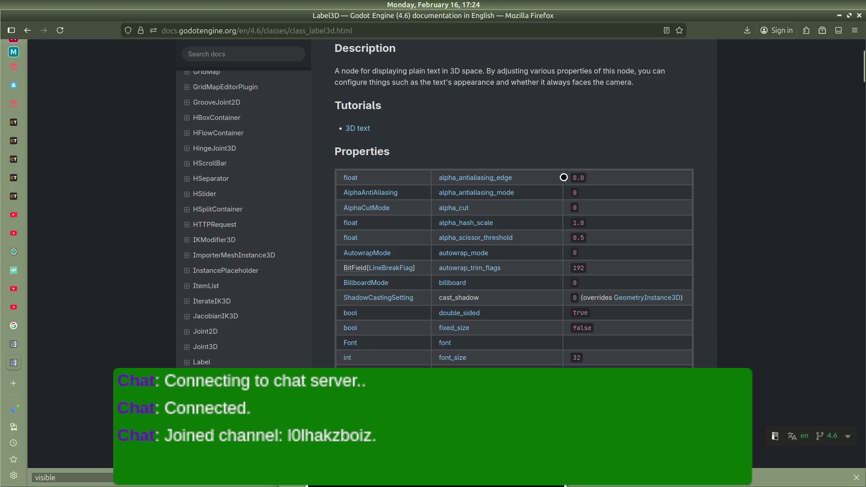
{"action": "scroll", "coordinate": [575, 262], "scroll_direction": "down", "scroll_amount": 2}
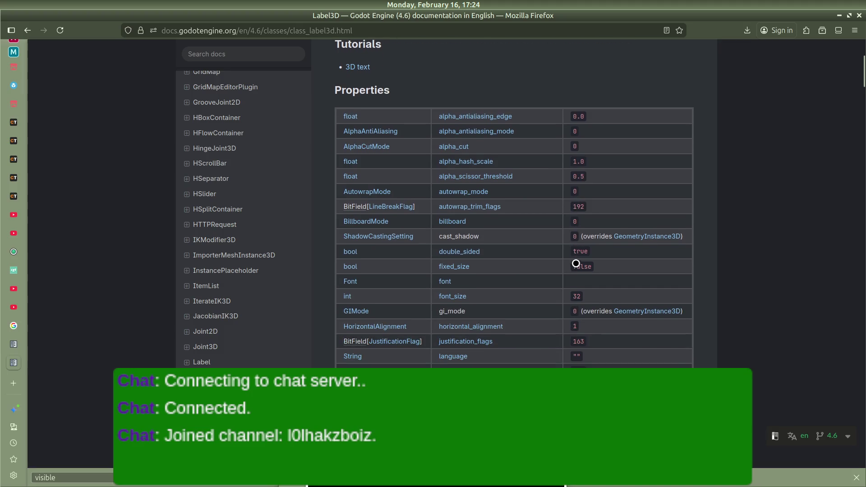
{"action": "scroll", "coordinate": [576, 264], "scroll_direction": "down", "scroll_amount": 2}
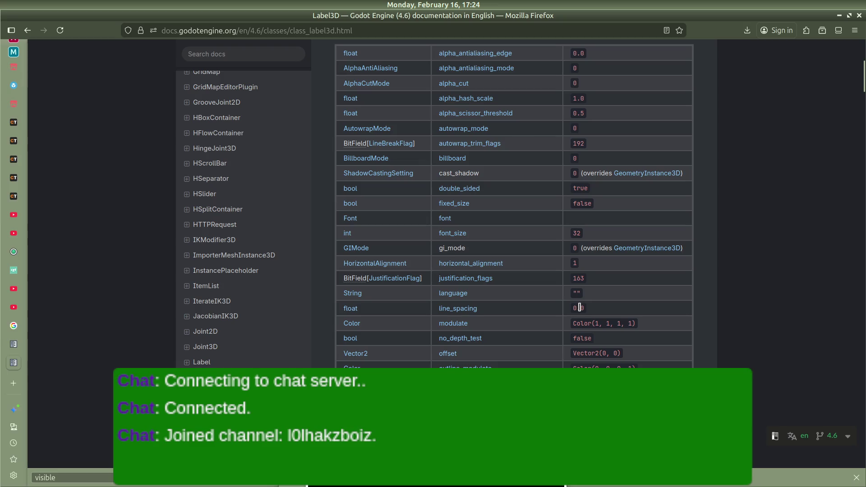
{"action": "scroll", "coordinate": [585, 323], "scroll_direction": "down", "scroll_amount": 2}
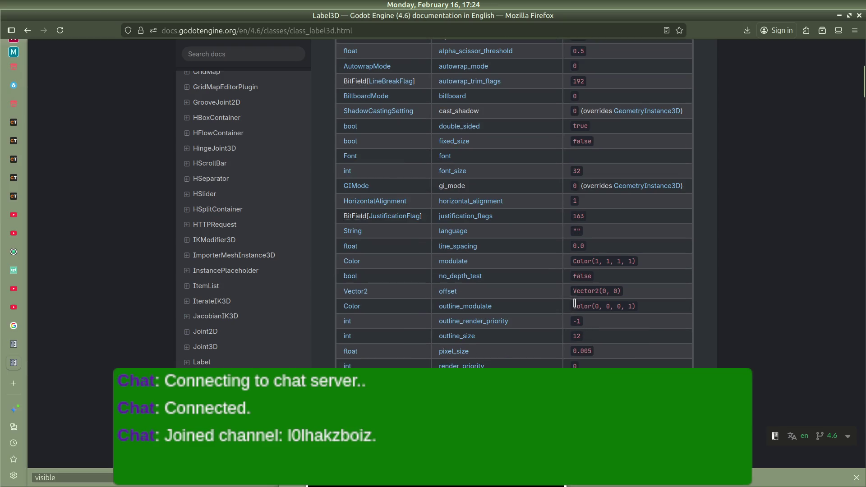
{"action": "scroll", "coordinate": [582, 306], "scroll_direction": "down", "scroll_amount": 2}
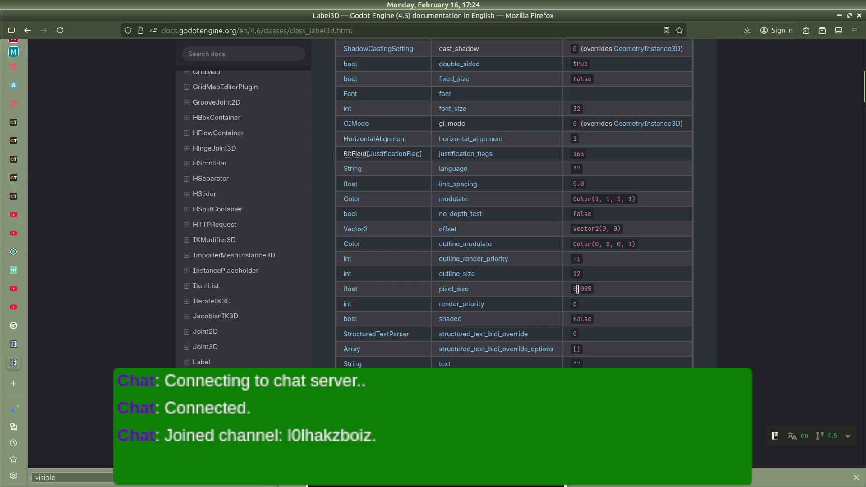
{"action": "scroll", "coordinate": [583, 296], "scroll_direction": "down", "scroll_amount": 2}
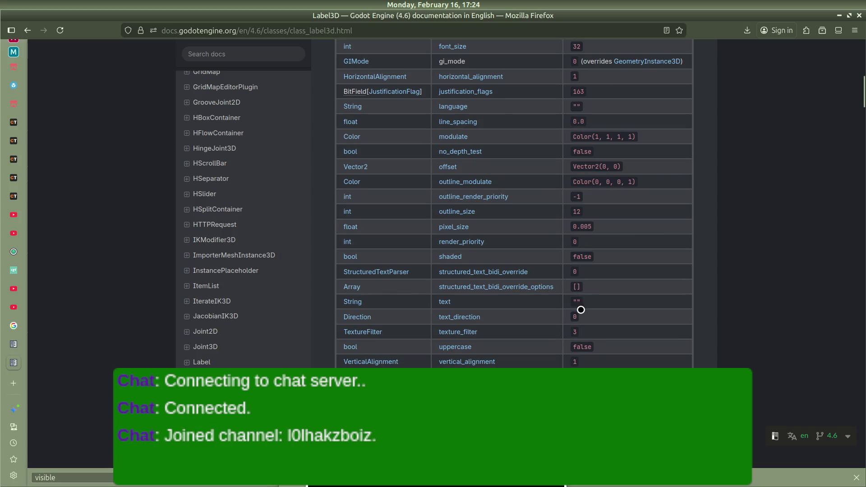
{"action": "scroll", "coordinate": [576, 302], "scroll_direction": "down", "scroll_amount": 2}
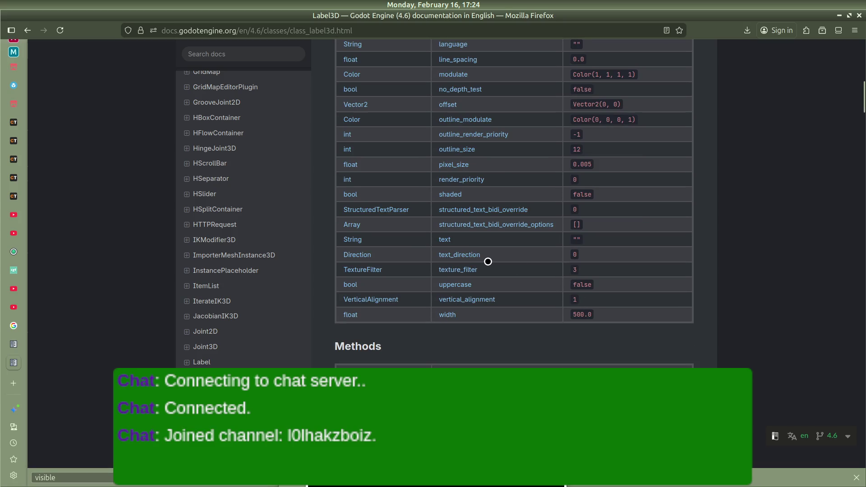
{"action": "scroll", "coordinate": [576, 259], "scroll_direction": "down", "scroll_amount": 4}
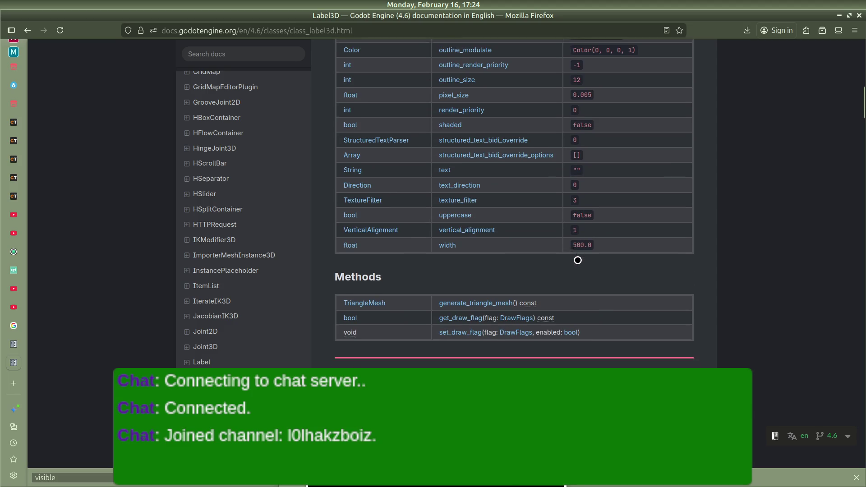
{"action": "scroll", "coordinate": [577, 260], "scroll_direction": "down", "scroll_amount": 6}
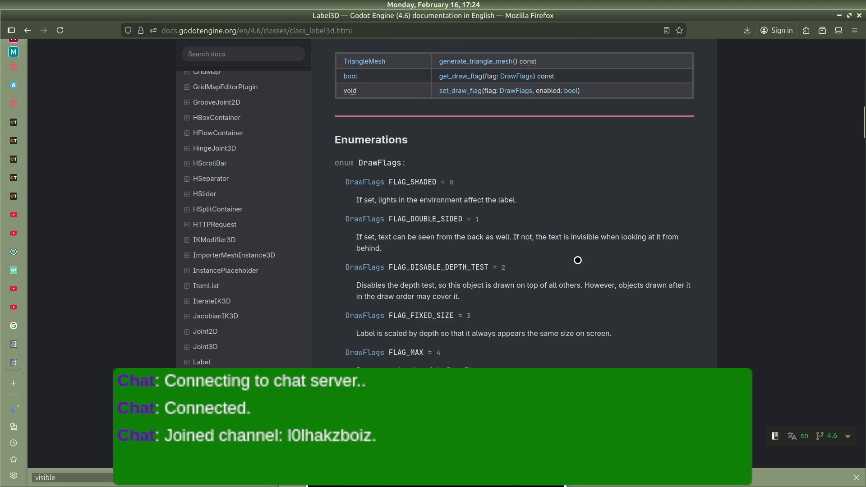
{"action": "scroll", "coordinate": [577, 260], "scroll_direction": "down", "scroll_amount": 4}
{"action": "scroll", "coordinate": [577, 260], "scroll_direction": "down", "scroll_amount": 4}
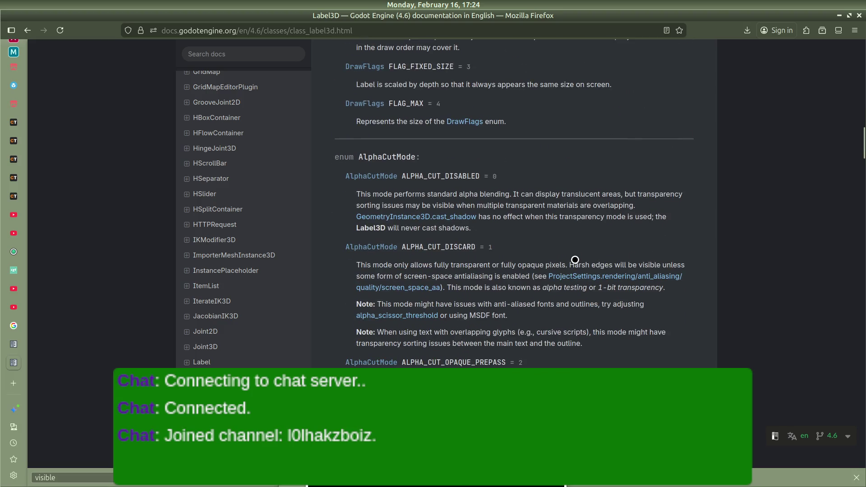
{"action": "scroll", "coordinate": [574, 260], "scroll_direction": "down", "scroll_amount": 10}
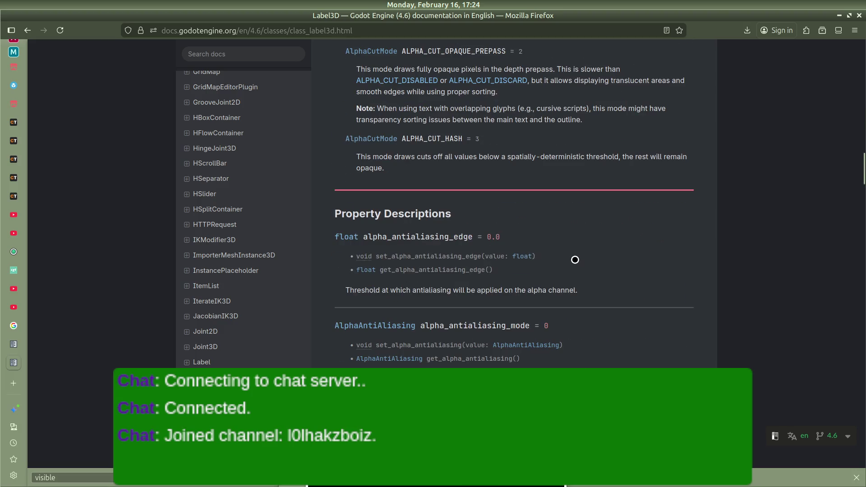
{"action": "scroll", "coordinate": [574, 260], "scroll_direction": "down", "scroll_amount": 8}
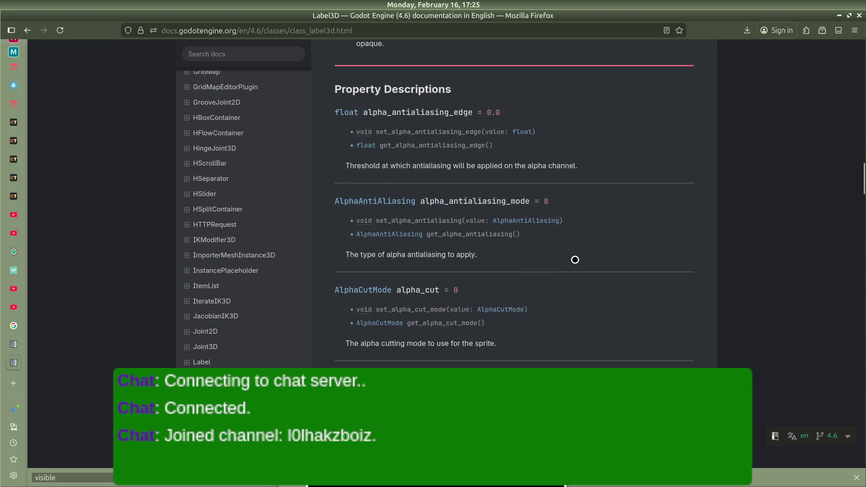
{"action": "scroll", "coordinate": [572, 260], "scroll_direction": "up", "scroll_amount": 7}
{"action": "scroll", "coordinate": [570, 261], "scroll_direction": "down", "scroll_amount": 10}
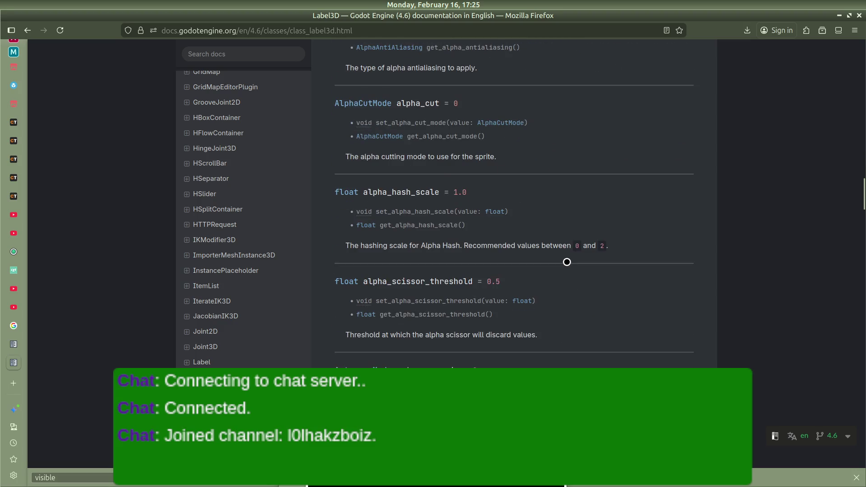
{"action": "scroll", "coordinate": [540, 285], "scroll_direction": "down", "scroll_amount": 3}
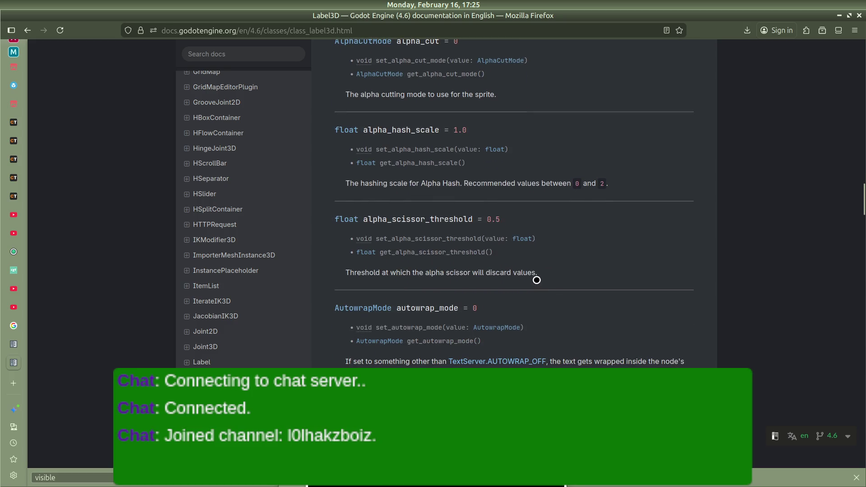
{"action": "scroll", "coordinate": [555, 264], "scroll_direction": "down", "scroll_amount": 10}
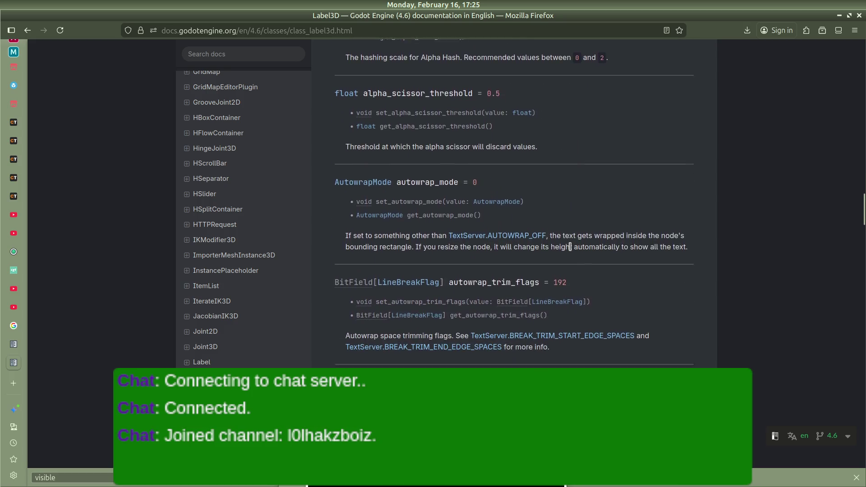
{"action": "scroll", "coordinate": [571, 247], "scroll_direction": "down", "scroll_amount": 5}
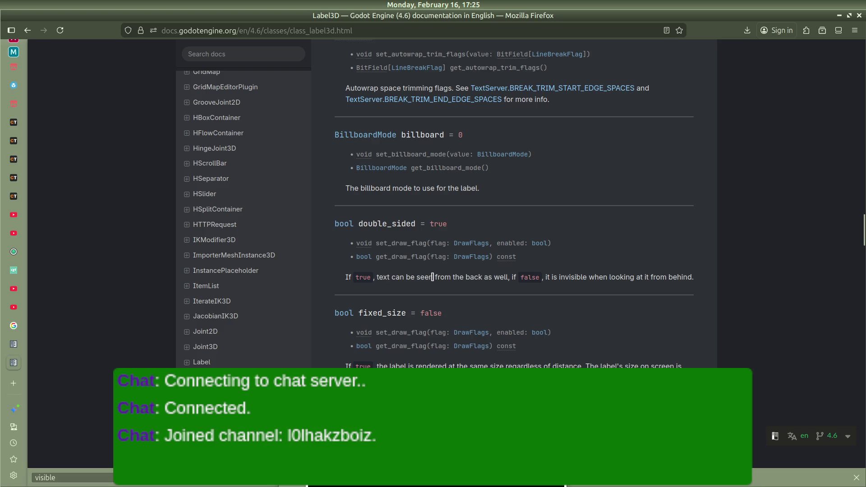
{"action": "scroll", "coordinate": [421, 272], "scroll_direction": "down", "scroll_amount": 10}
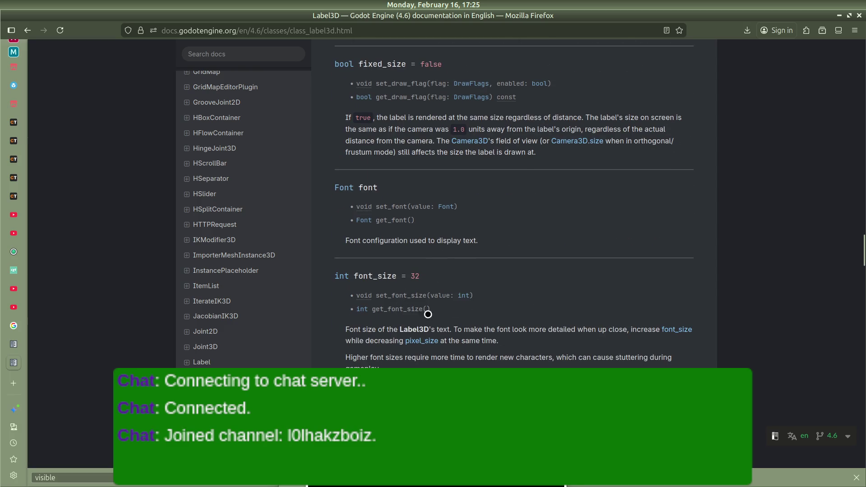
{"action": "scroll", "coordinate": [549, 306], "scroll_direction": "down", "scroll_amount": 12}
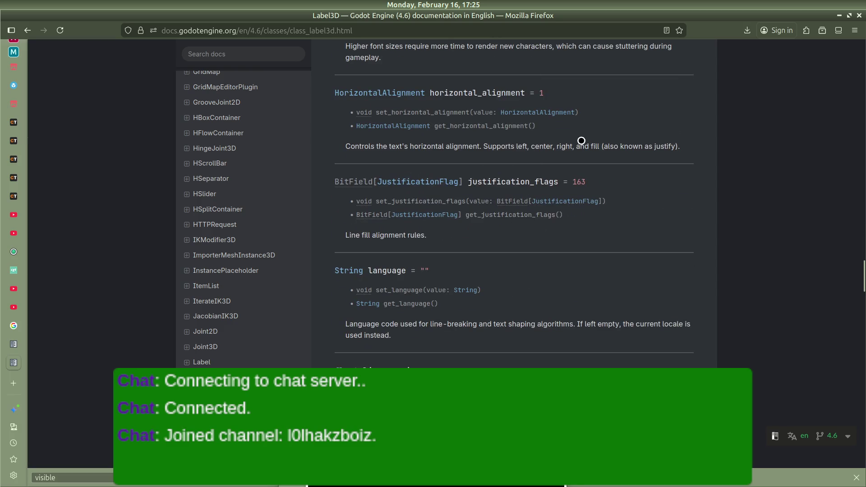
{"action": "scroll", "coordinate": [472, 326], "scroll_direction": "down", "scroll_amount": 5}
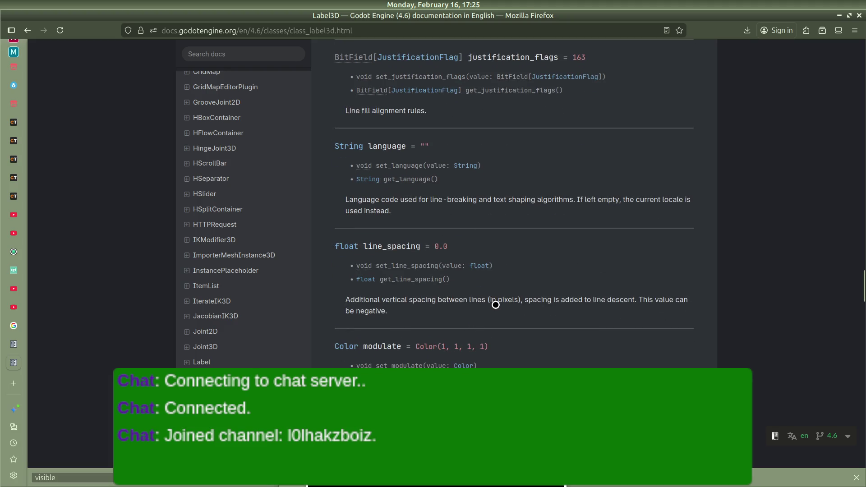
{"action": "scroll", "coordinate": [496, 305], "scroll_direction": "down", "scroll_amount": 5}
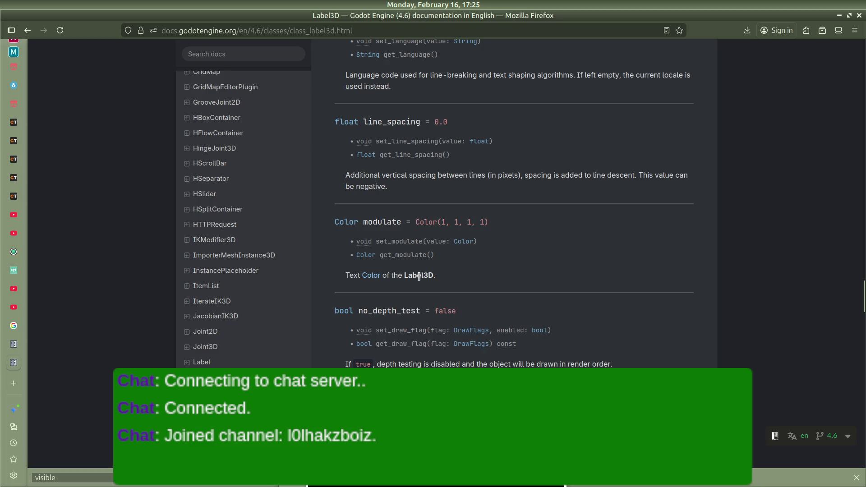
{"action": "scroll", "coordinate": [465, 275], "scroll_direction": "down", "scroll_amount": 10}
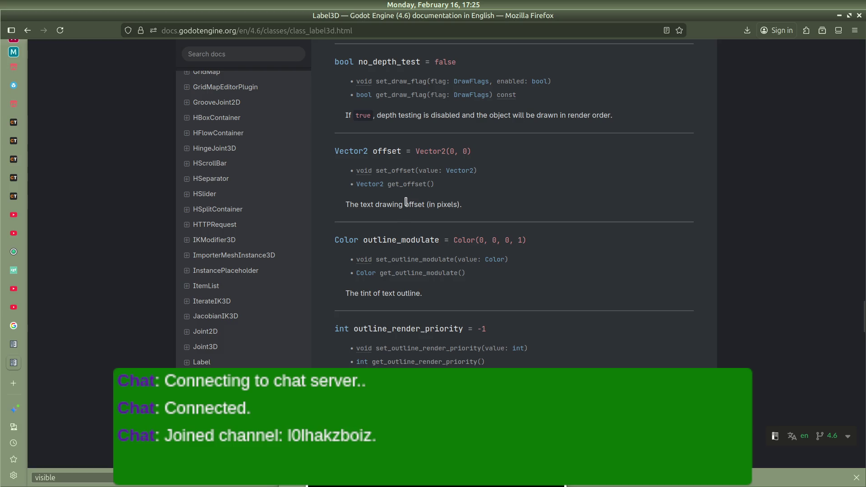
{"action": "scroll", "coordinate": [408, 197], "scroll_direction": "down", "scroll_amount": 8}
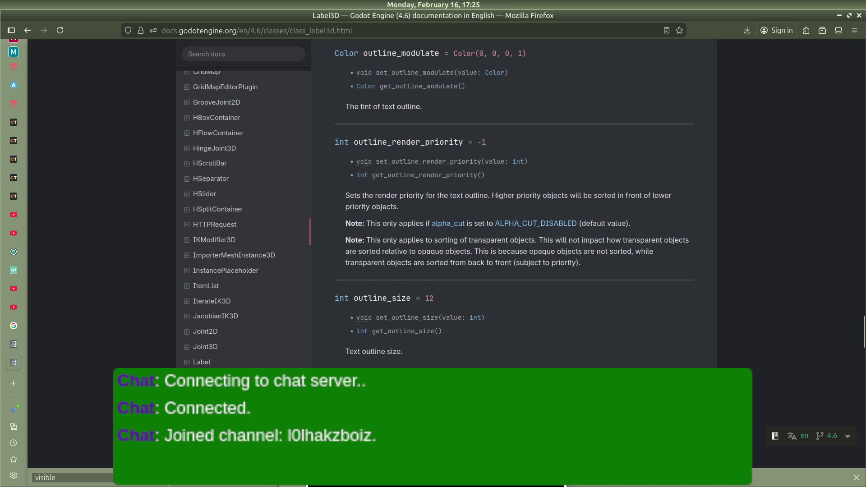
Cycle through the page's matches for 'visible' in the Label3D reference
{"action": "key", "text": "Return"}
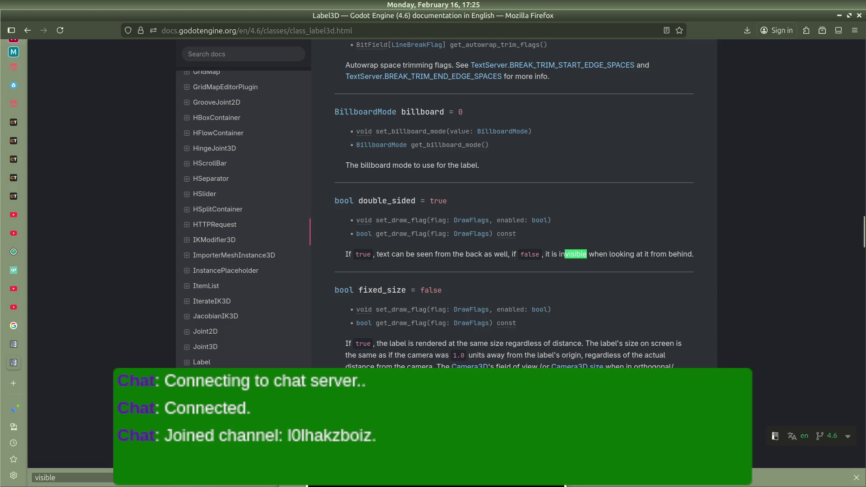
{"action": "key", "text": "Return"}
{"action": "key", "text": "Return"}
{"action": "key", "text": "Return"}
{"action": "key", "text": "Return"}
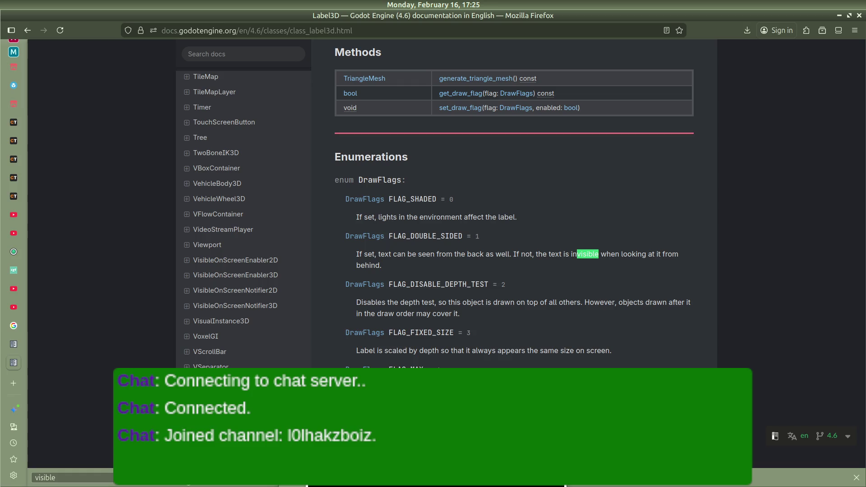
{"action": "key", "text": "Return"}
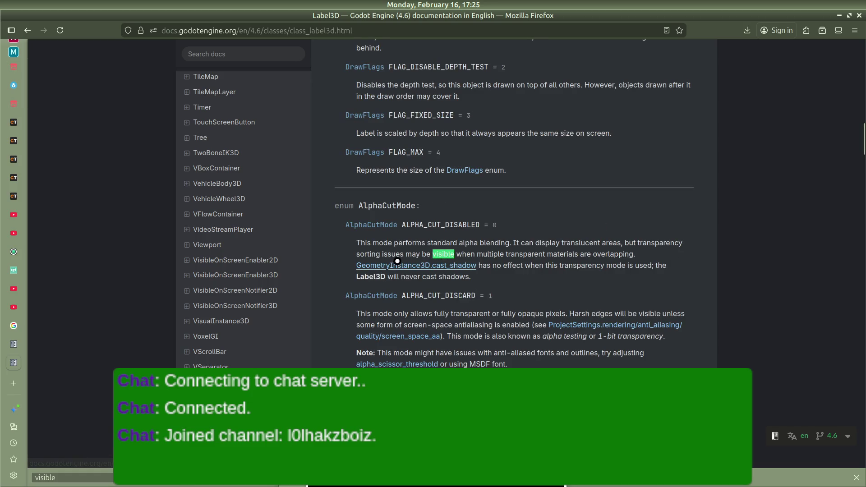
{"action": "key", "text": "Return"}
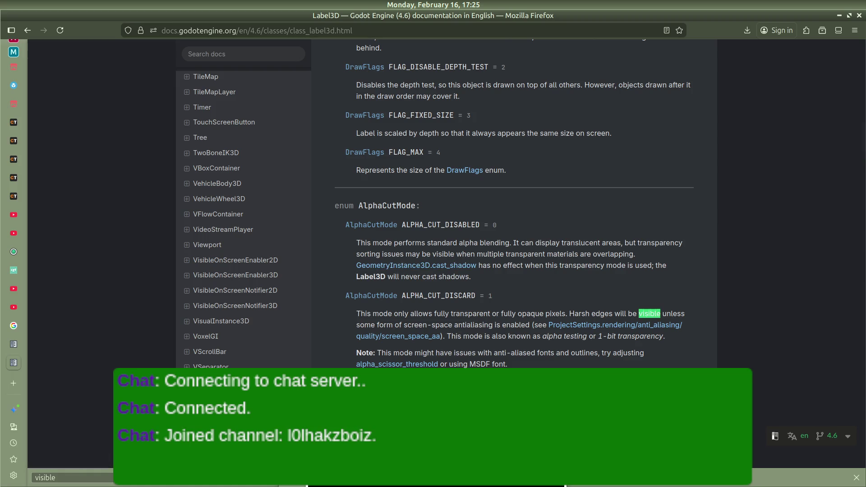
{"action": "key", "text": "Return"}
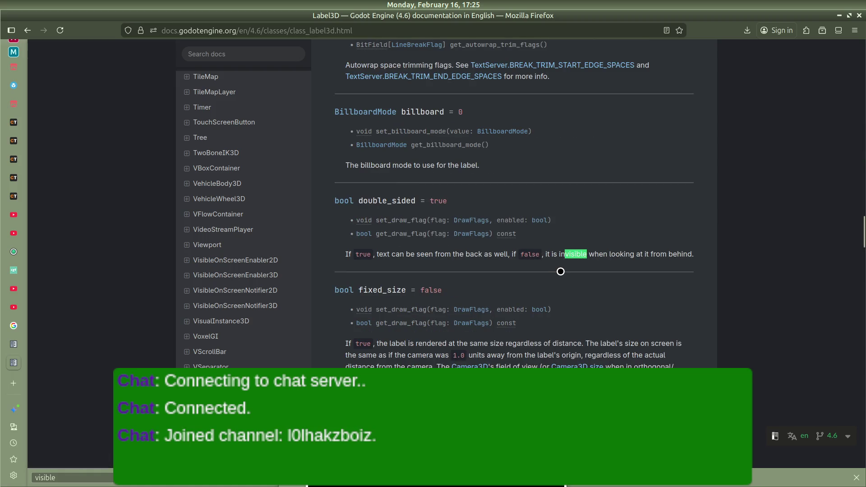
Delete the two broken Label3D visibility lines 8–9 in the interaction_area script, then return to the docs
{"action": "mouse_move", "coordinate": [2, 277]}
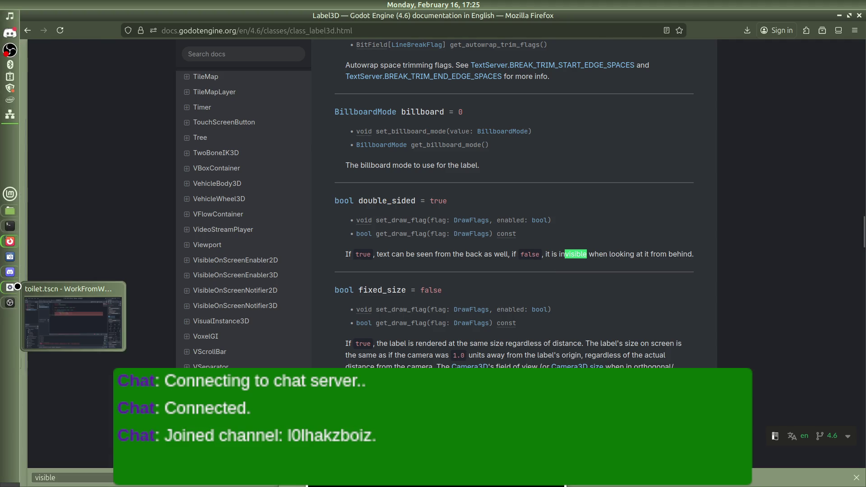
{"action": "left_click", "coordinate": [63, 311]}
{"action": "left_click_drag", "start_coordinate": [437, 176], "coordinate": [246, 162]}
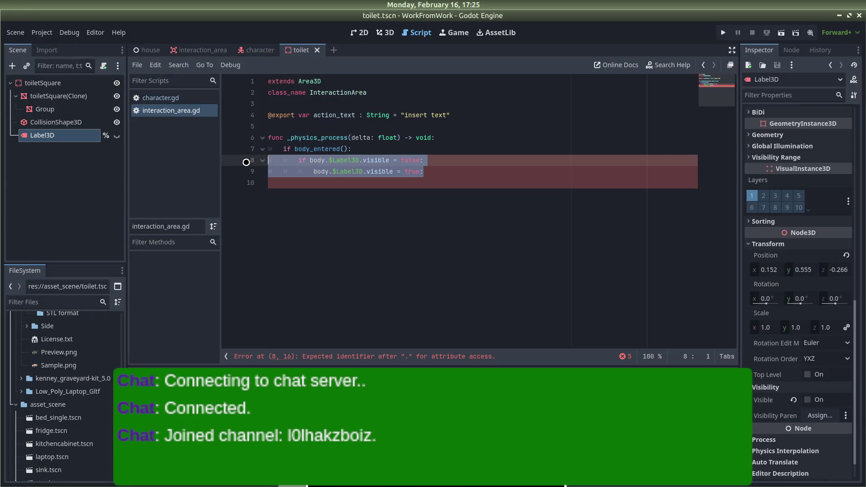
{"action": "key", "text": "BackSpace"}
{"action": "key", "text": "BackSpace"}
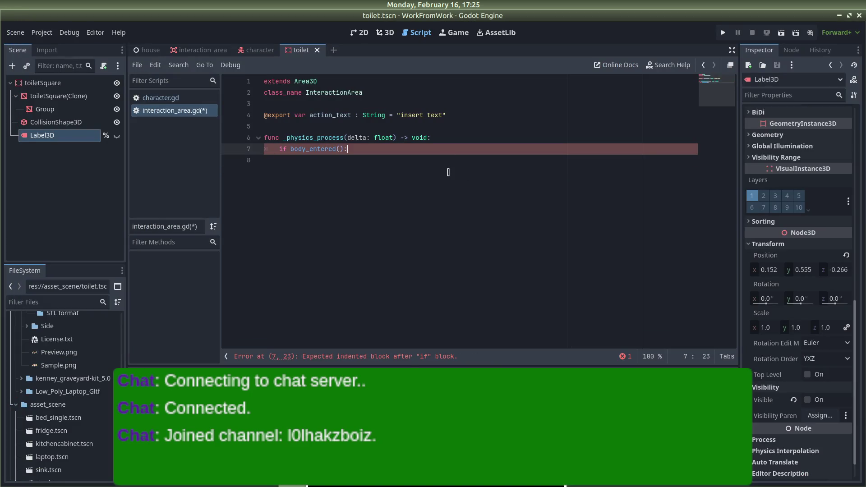
{"action": "key", "text": "alt+Tab"}
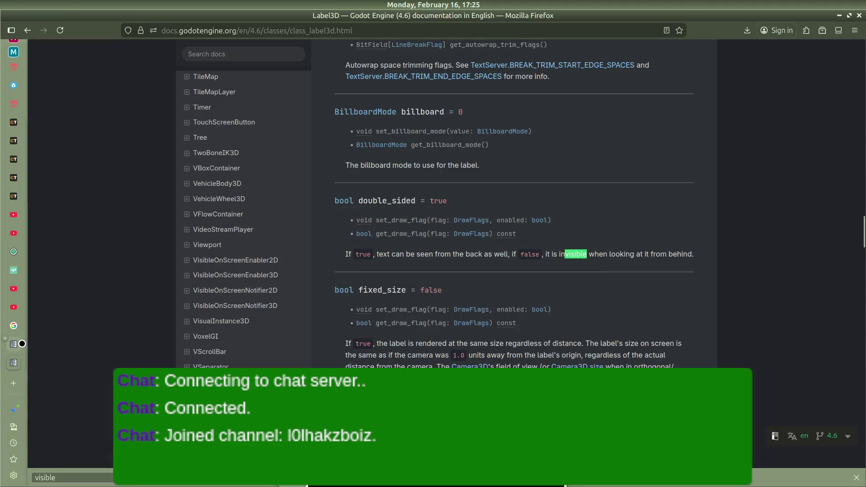
Open the Area3D class reference in a new tab and switch to it
{"action": "scroll", "coordinate": [18, 344], "scroll_direction": "up", "scroll_amount": 1}
{"action": "scroll", "coordinate": [207, 242], "scroll_direction": "up", "scroll_amount": 10}
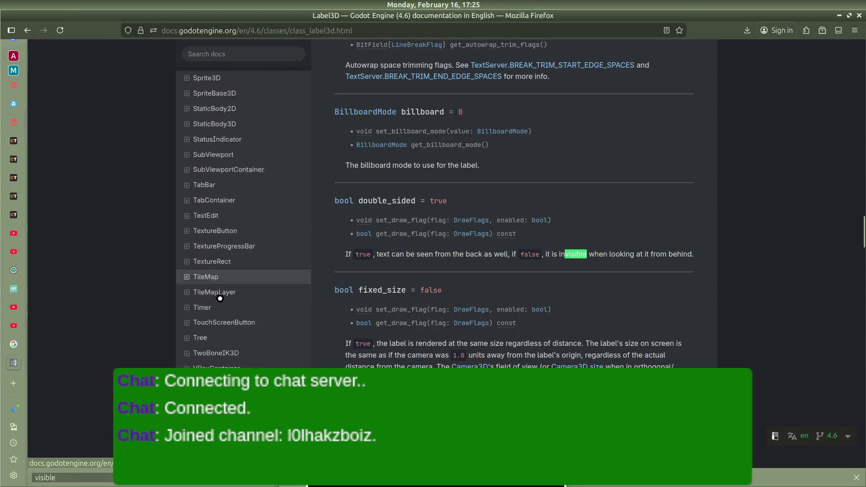
{"action": "scroll", "coordinate": [207, 242], "scroll_direction": "up", "scroll_amount": 20}
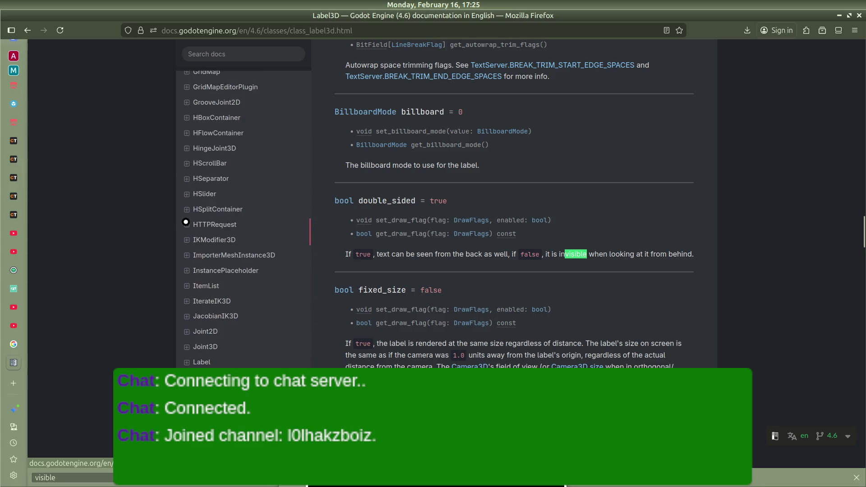
{"action": "scroll", "coordinate": [185, 221], "scroll_direction": "up", "scroll_amount": 20}
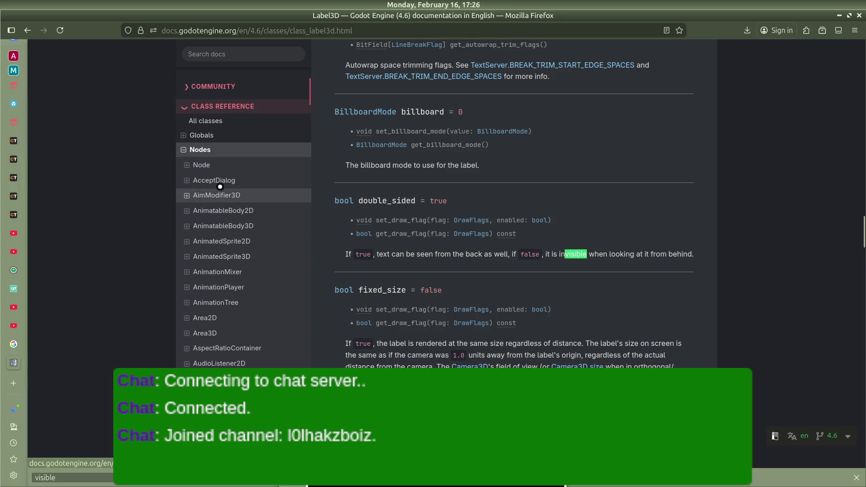
{"action": "middle_click", "coordinate": [222, 334]}
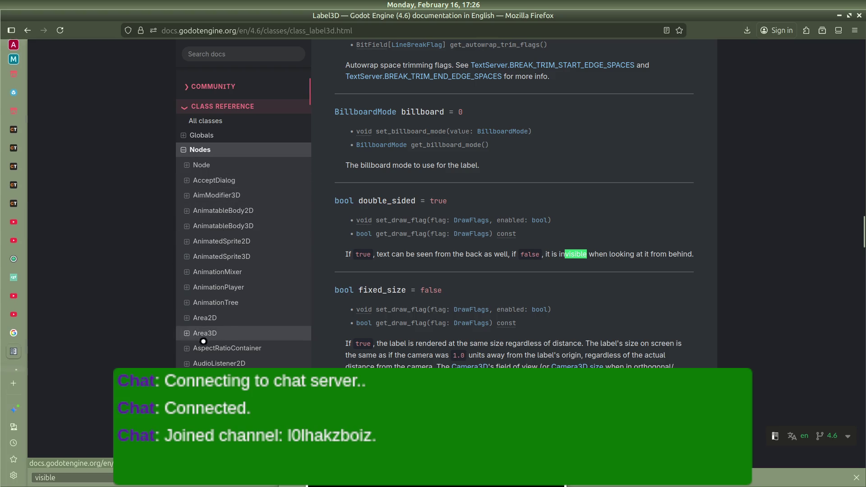
{"action": "left_click", "coordinate": [14, 363]}
Scroll the Area3D reference through Properties, Methods and Signals to body_entered, then head back toward Godot
{"action": "scroll", "coordinate": [547, 225], "scroll_direction": "down", "scroll_amount": 5}
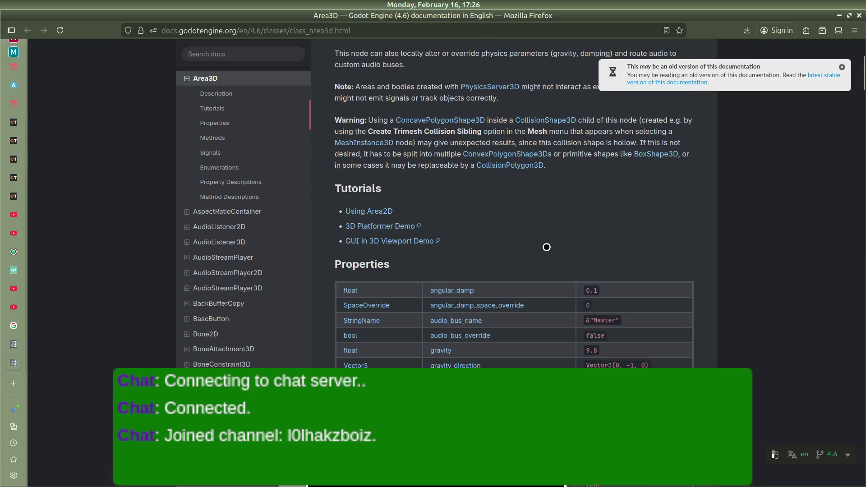
{"action": "scroll", "coordinate": [547, 246], "scroll_direction": "down", "scroll_amount": 5}
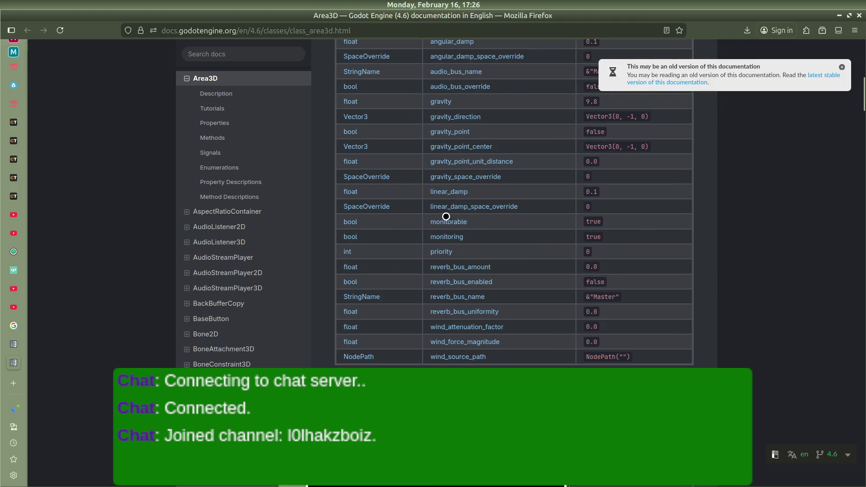
{"action": "scroll", "coordinate": [453, 222], "scroll_direction": "down", "scroll_amount": 5}
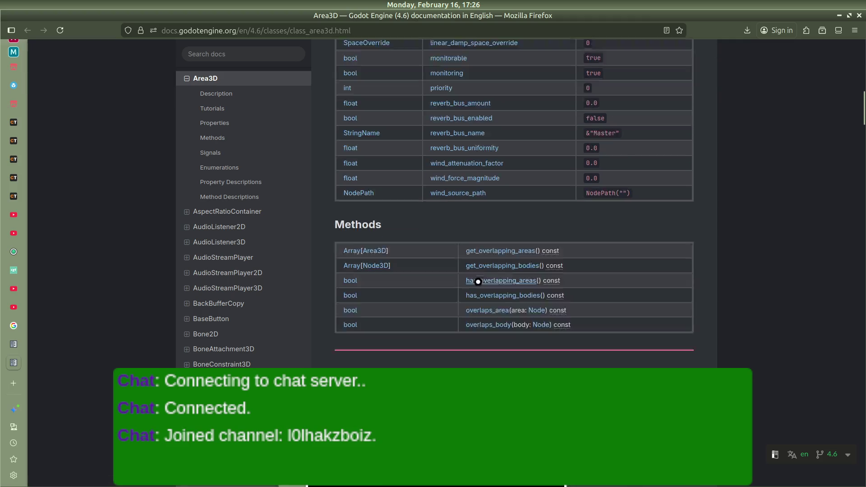
{"action": "scroll", "coordinate": [466, 273], "scroll_direction": "down", "scroll_amount": 3}
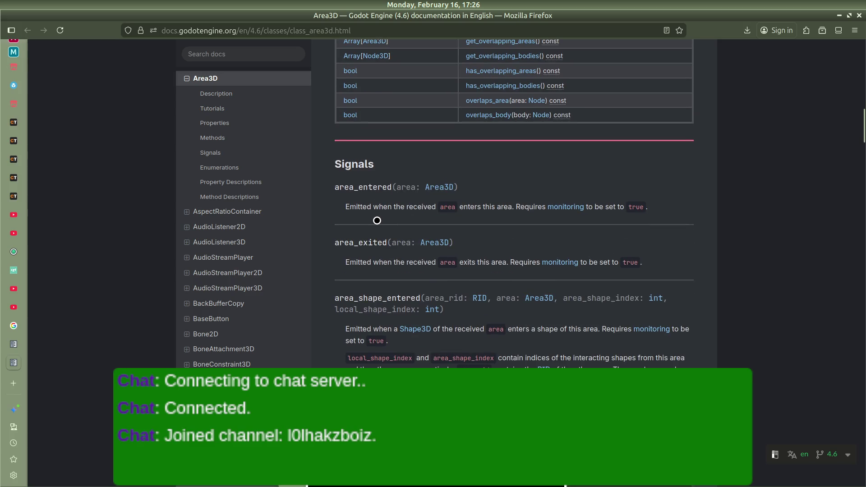
{"action": "scroll", "coordinate": [384, 224], "scroll_direction": "up", "scroll_amount": 5}
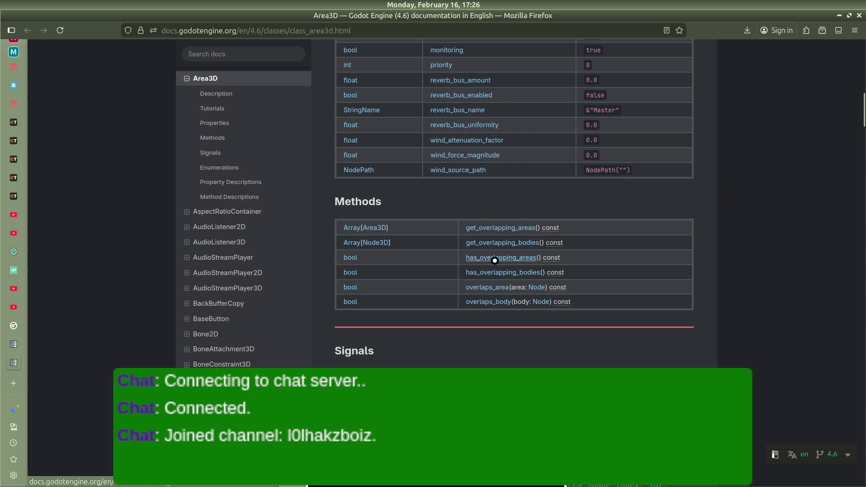
{"action": "scroll", "coordinate": [501, 271], "scroll_direction": "up", "scroll_amount": 5}
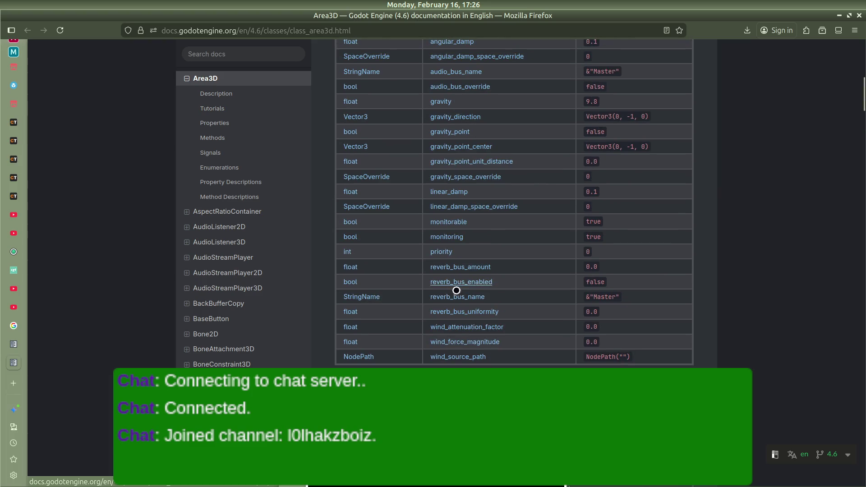
{"action": "scroll", "coordinate": [471, 351], "scroll_direction": "up", "scroll_amount": 3}
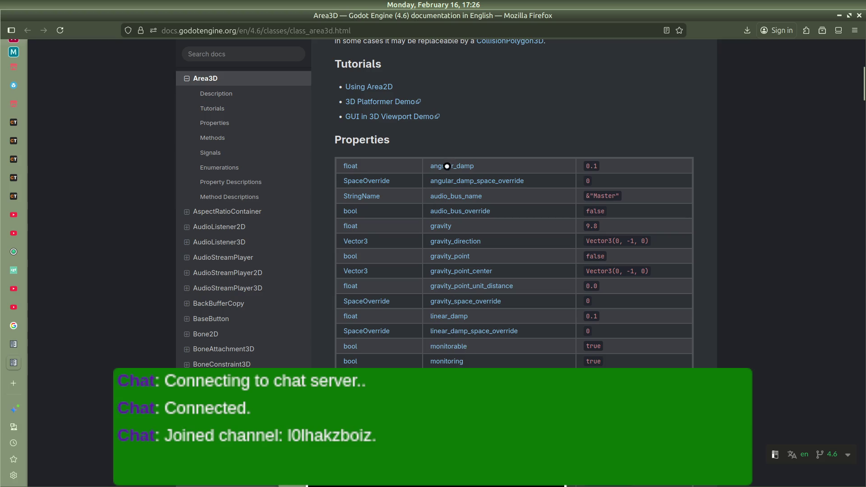
{"action": "scroll", "coordinate": [457, 192], "scroll_direction": "down", "scroll_amount": 10}
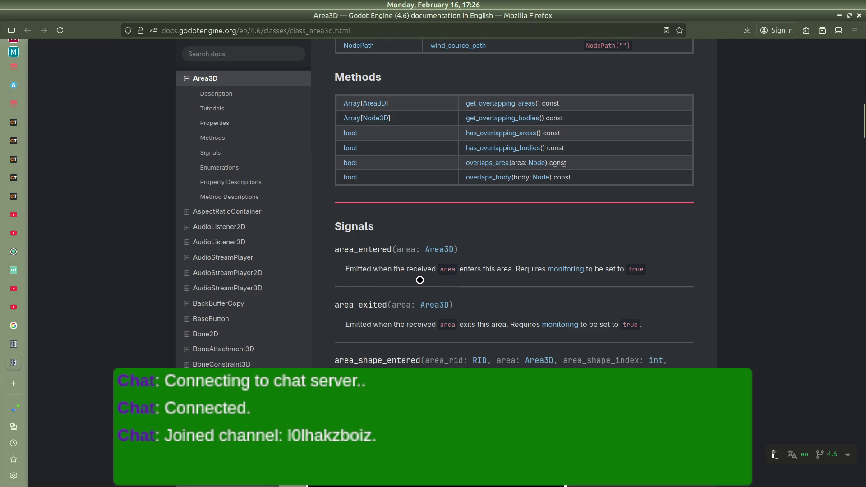
{"action": "scroll", "coordinate": [417, 279], "scroll_direction": "down", "scroll_amount": 1}
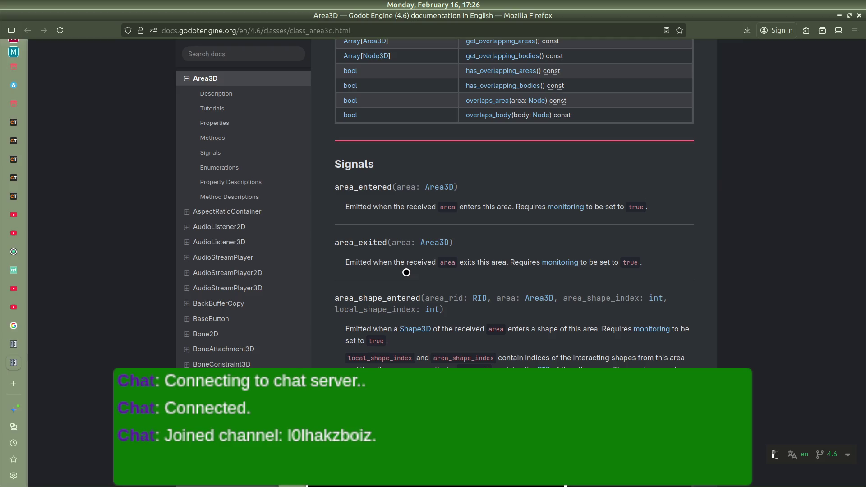
{"action": "scroll", "coordinate": [448, 297], "scroll_direction": "down", "scroll_amount": 5}
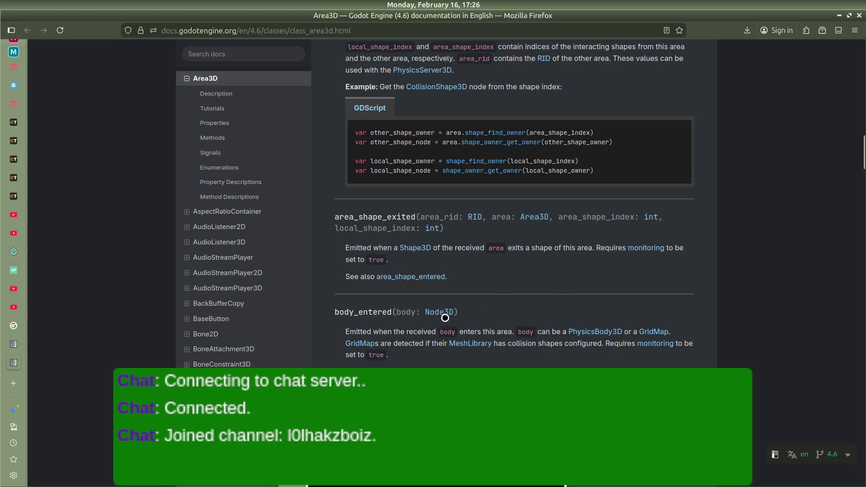
{"action": "scroll", "coordinate": [379, 318], "scroll_direction": "down", "scroll_amount": 2}
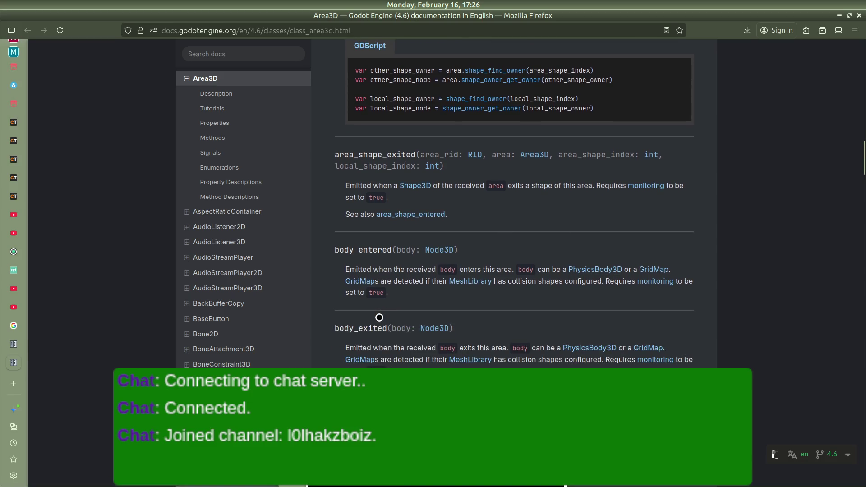
{"action": "scroll", "coordinate": [378, 317], "scroll_direction": "down", "scroll_amount": 5}
{"action": "scroll", "coordinate": [387, 290], "scroll_direction": "up", "scroll_amount": 5}
{"action": "scroll", "coordinate": [447, 270], "scroll_direction": "down", "scroll_amount": 4}
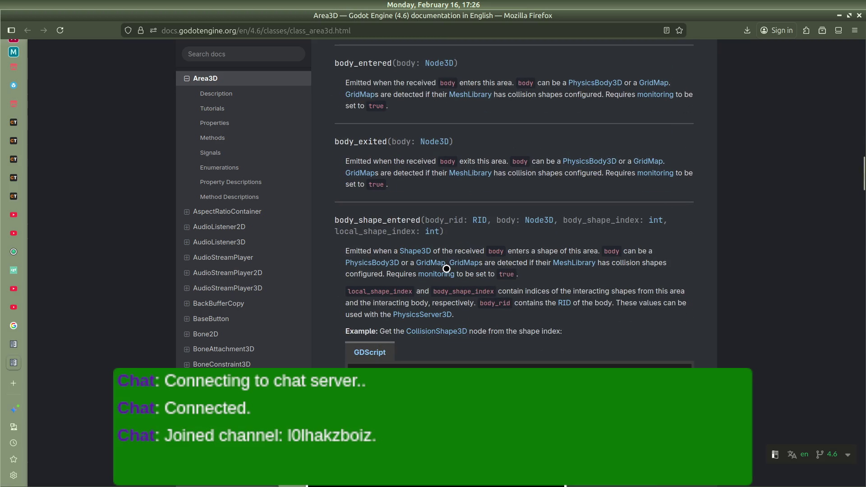
{"action": "scroll", "coordinate": [445, 272], "scroll_direction": "down", "scroll_amount": 1}
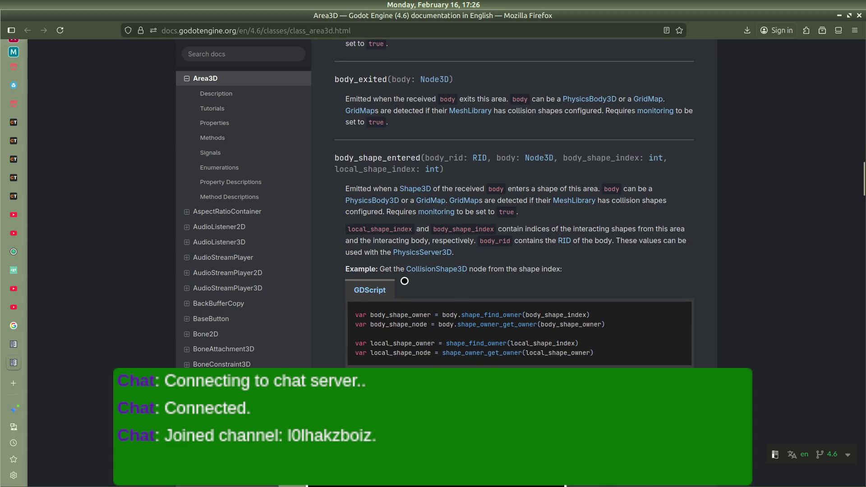
{"action": "scroll", "coordinate": [405, 281], "scroll_direction": "down", "scroll_amount": 4}
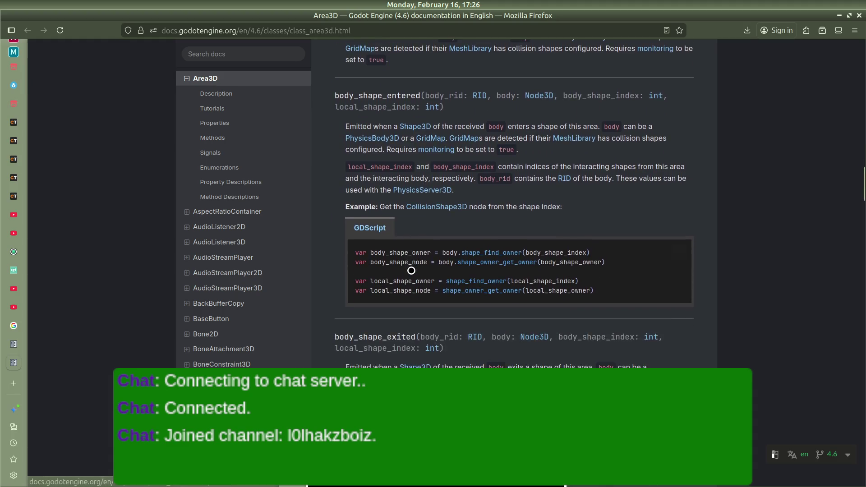
{"action": "scroll", "coordinate": [410, 272], "scroll_direction": "up", "scroll_amount": 7}
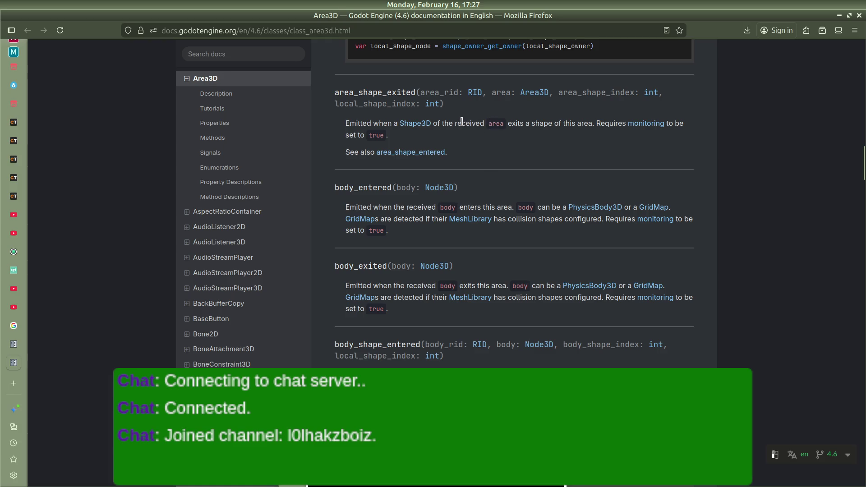
{"action": "scroll", "coordinate": [462, 135], "scroll_direction": "up", "scroll_amount": 5}
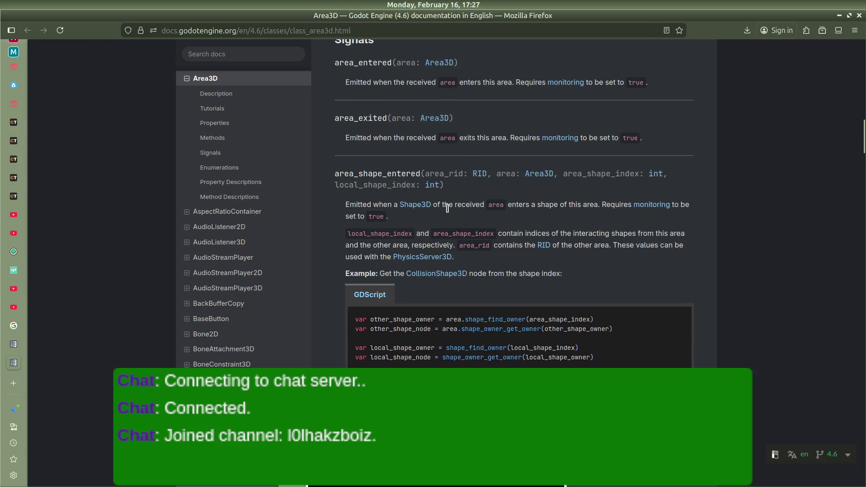
{"action": "scroll", "coordinate": [447, 208], "scroll_direction": "down", "scroll_amount": 3}
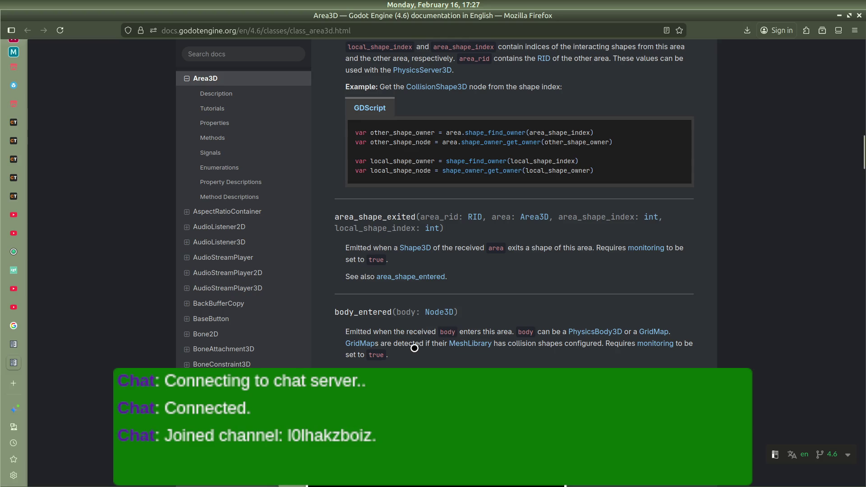
{"action": "scroll", "coordinate": [379, 309], "scroll_direction": "down", "scroll_amount": 1}
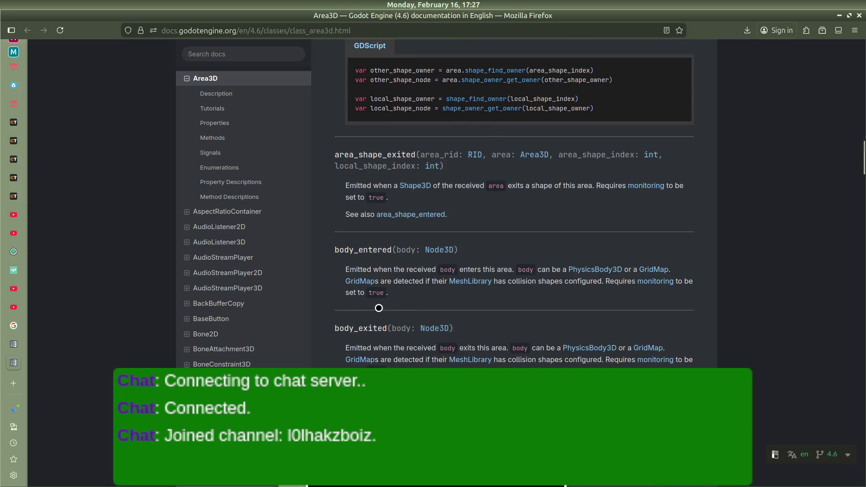
{"action": "scroll", "coordinate": [379, 308], "scroll_direction": "down", "scroll_amount": 2}
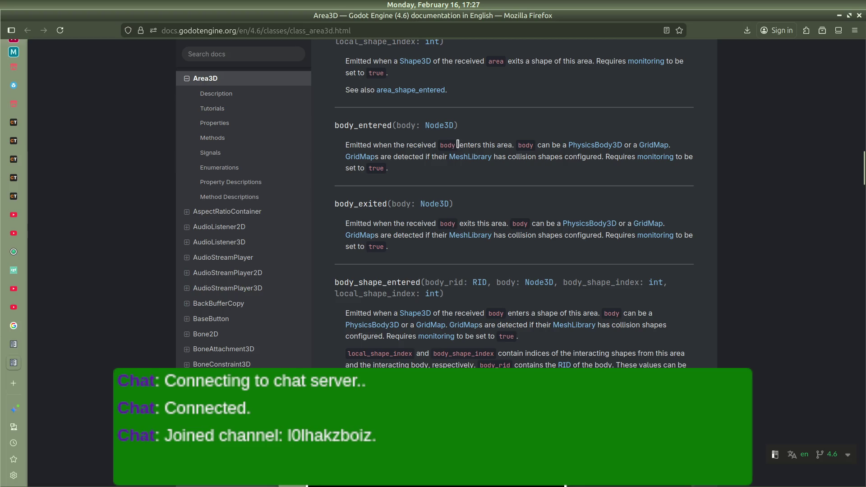
{"action": "key", "text": "alt+Tab"}
{"action": "key", "text": "alt+Tab"}
{"action": "key", "text": "alt+Tab"}
{"action": "key", "text": "alt+Tab"}
{"action": "key", "text": "alt+Tab"}
{"action": "key", "text": "alt+Tab"}
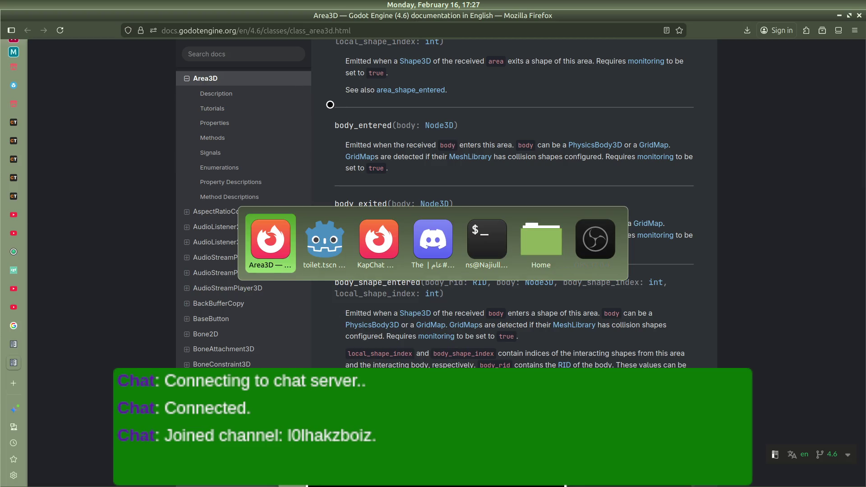
{"action": "key", "text": "alt+Tab"}
{"action": "key", "text": "alt+Tab"}
{"action": "key", "text": "alt+Tab"}
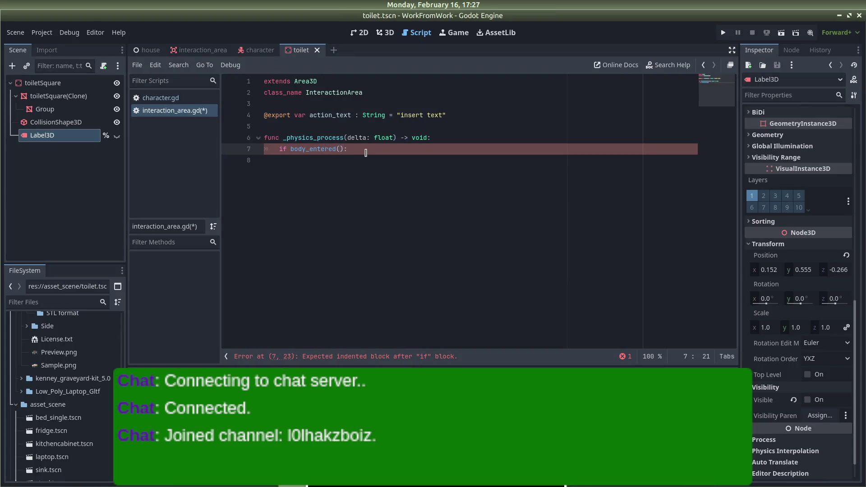
Finish the condition as 'if body_entered(body):' and open an indented line below it
{"action": "type", "text": "dy)"}
{"action": "key", "text": "Return"}
{"action": "type", "text": "body."}
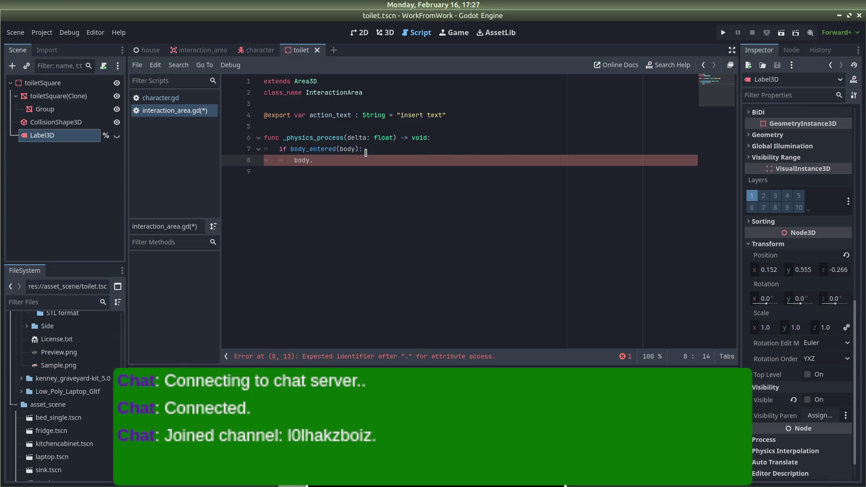
{"action": "key", "text": "alt+Tab"}
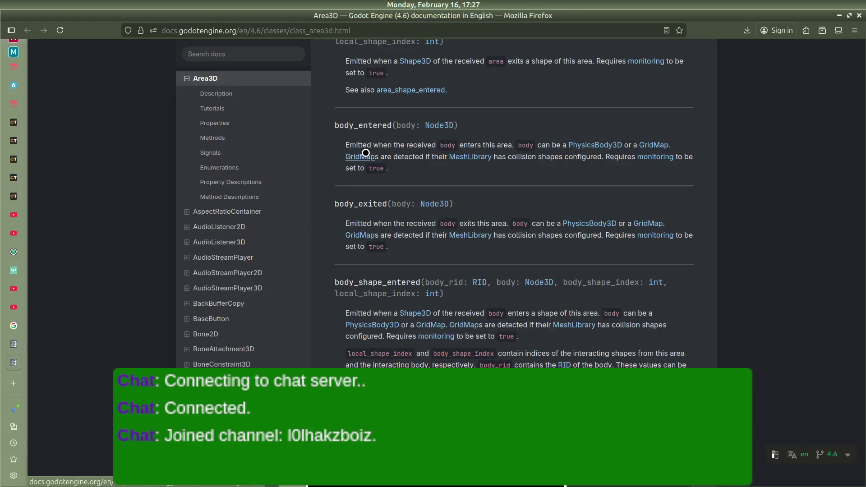
{"action": "key", "text": "alt+Tab"}
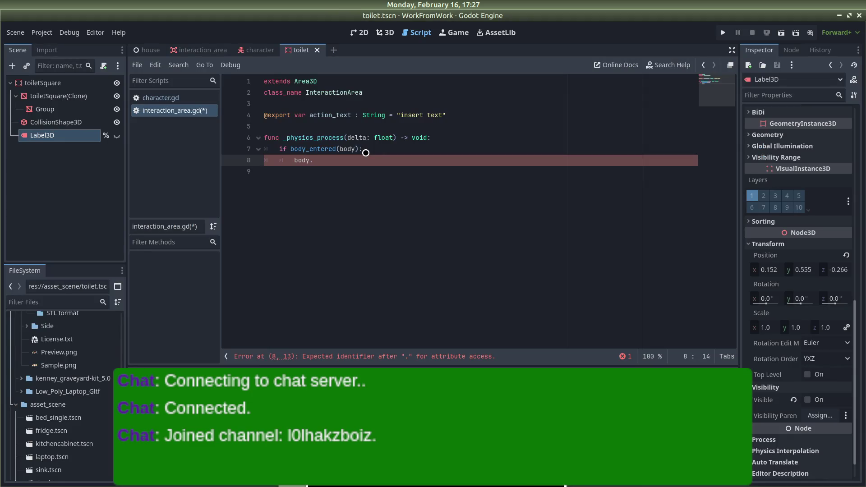
Autocomplete 'body.%Label3D' on the new indented line, then return to Firefox
{"action": "type", "text": "l"}
{"action": "key", "text": "Return"}
{"action": "key", "text": "alt+Tab"}
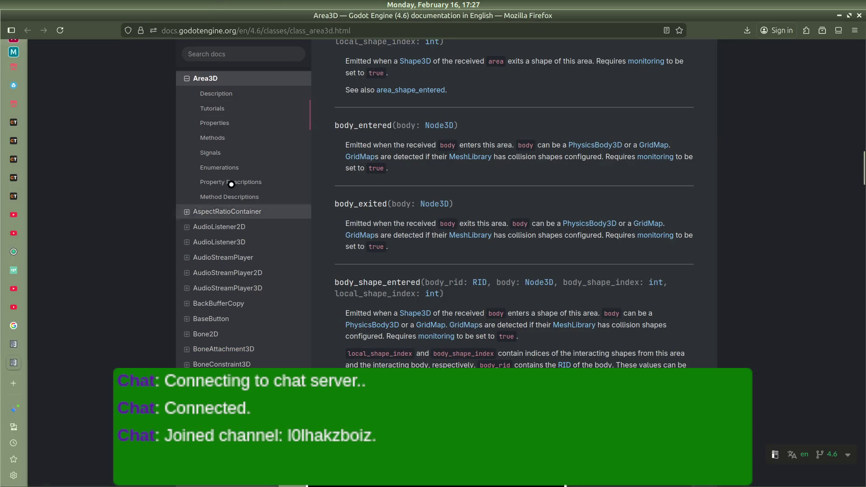
Review the Label3D Properties table in its docs tab, then return to the Godot script editor
{"action": "left_click", "coordinate": [13, 344]}
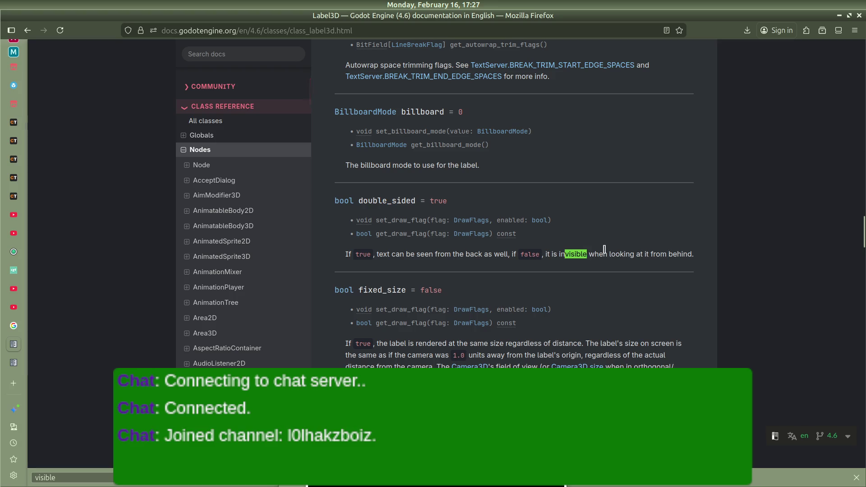
{"action": "left_click", "coordinate": [523, 273]}
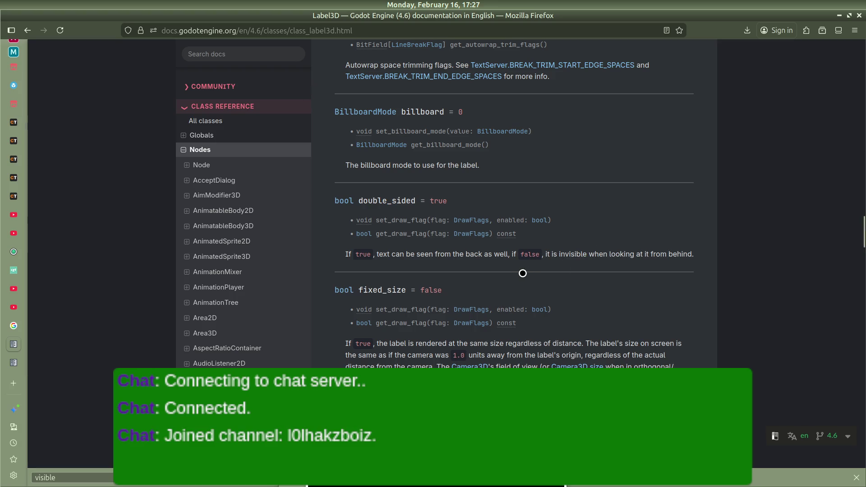
{"action": "scroll", "coordinate": [522, 273], "scroll_direction": "down", "scroll_amount": 5}
{"action": "scroll", "coordinate": [522, 273], "scroll_direction": "up", "scroll_amount": 15}
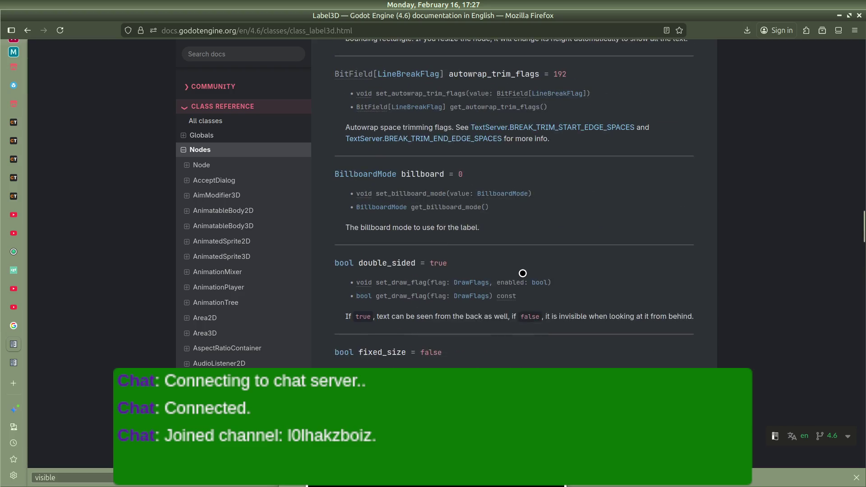
{"action": "scroll", "coordinate": [522, 274], "scroll_direction": "up", "scroll_amount": 5}
{"action": "scroll", "coordinate": [523, 273], "scroll_direction": "up", "scroll_amount": 15}
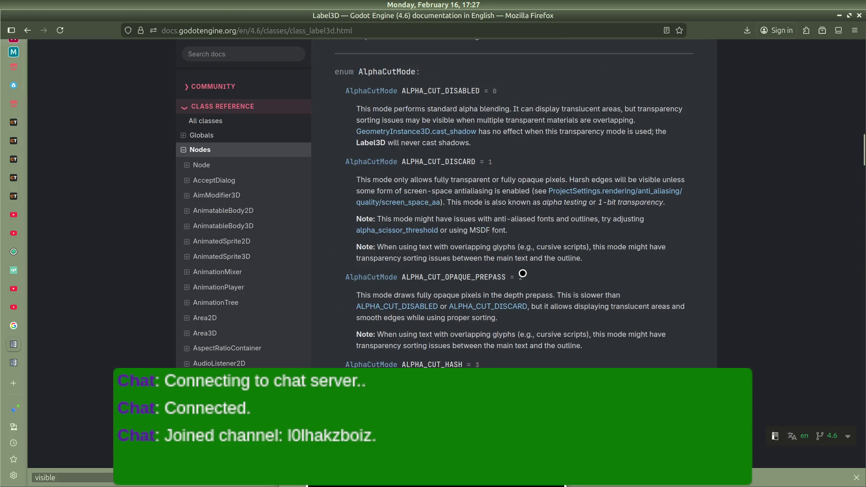
{"action": "scroll", "coordinate": [522, 273], "scroll_direction": "up", "scroll_amount": 3}
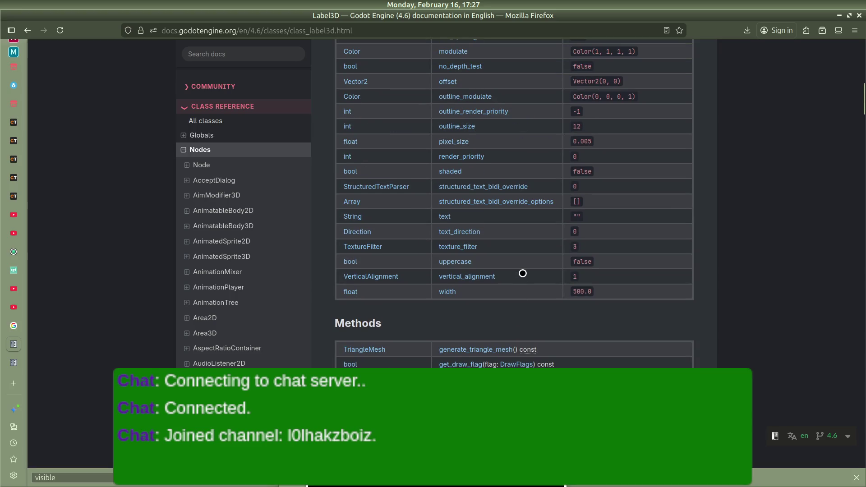
{"action": "scroll", "coordinate": [479, 328], "scroll_direction": "up", "scroll_amount": 5}
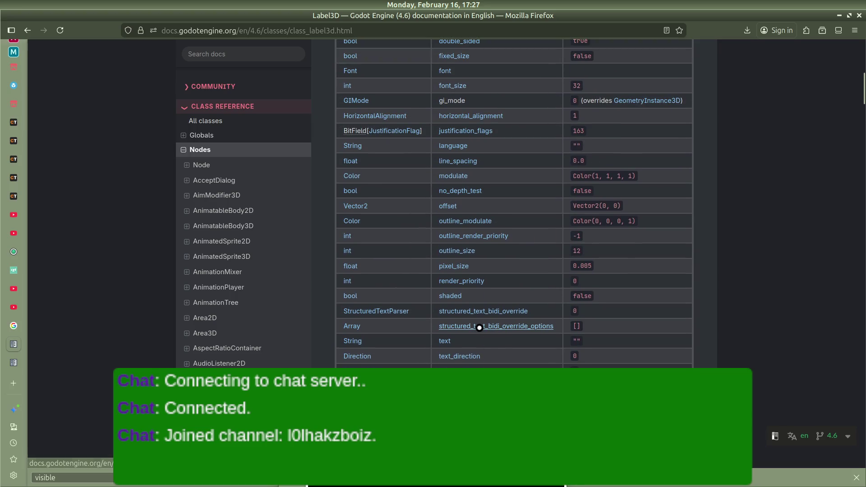
{"action": "key", "text": "alt+Tab"}
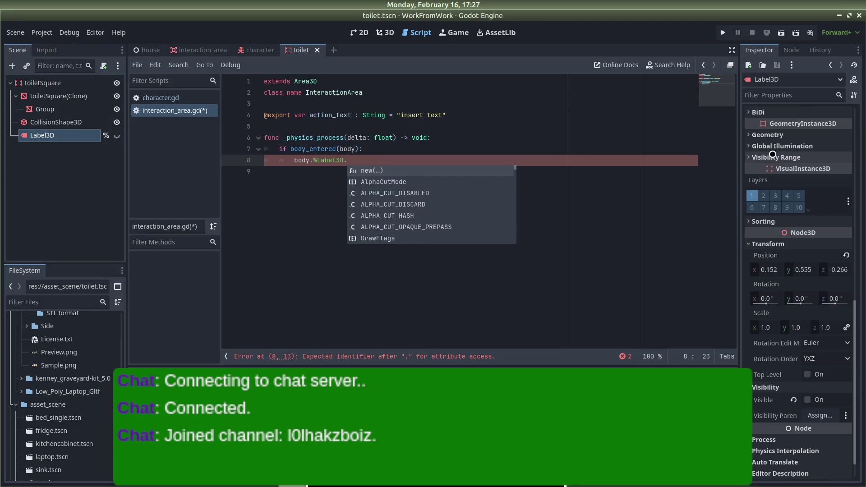
Inspect the Label3D node's Visibility Range and visibility parent settings without changing them
{"action": "mouse_move", "coordinate": [245, 47]}
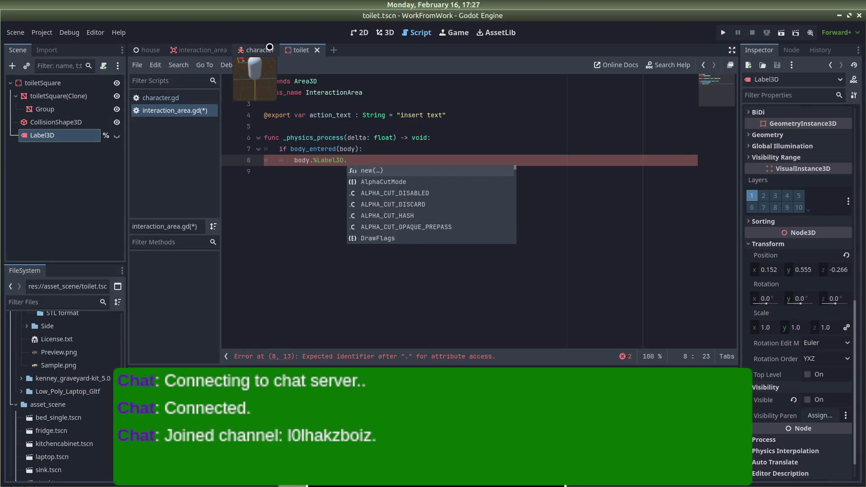
{"action": "left_click", "coordinate": [57, 136]}
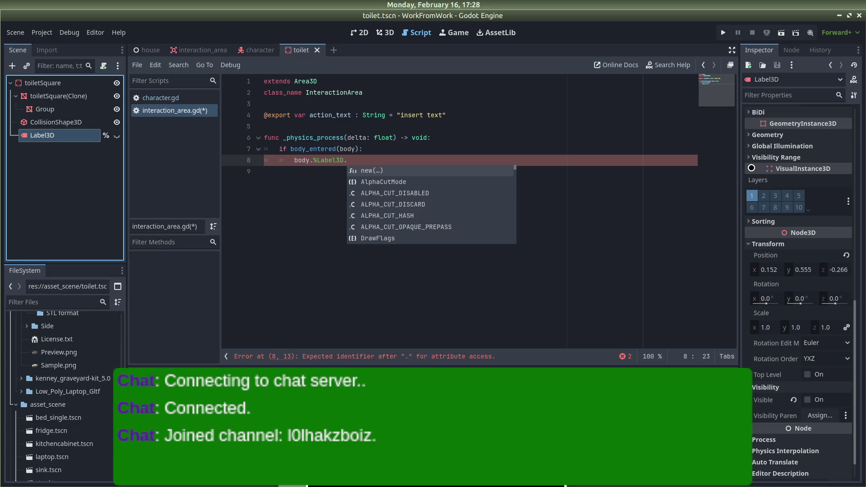
{"action": "left_click", "coordinate": [753, 157]}
{"action": "left_click", "coordinate": [753, 158]}
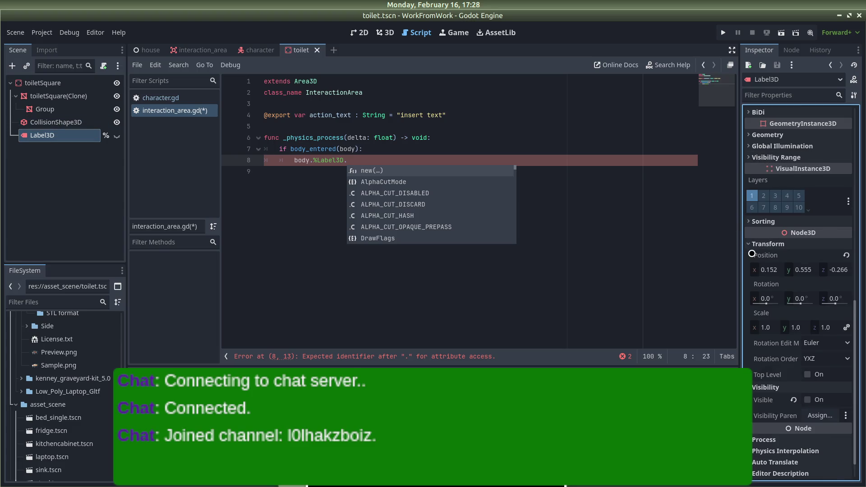
{"action": "scroll", "coordinate": [751, 262], "scroll_direction": "down", "scroll_amount": 2}
{"action": "left_click", "coordinate": [834, 384]}
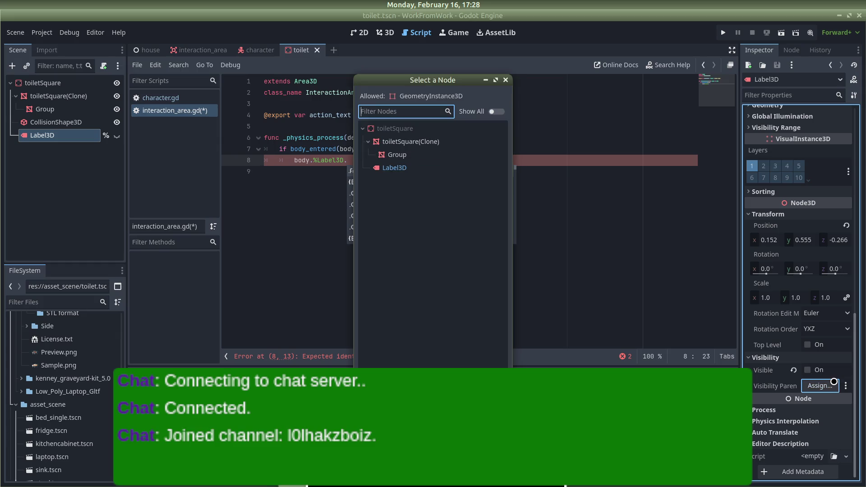
{"action": "left_click", "coordinate": [505, 81]}
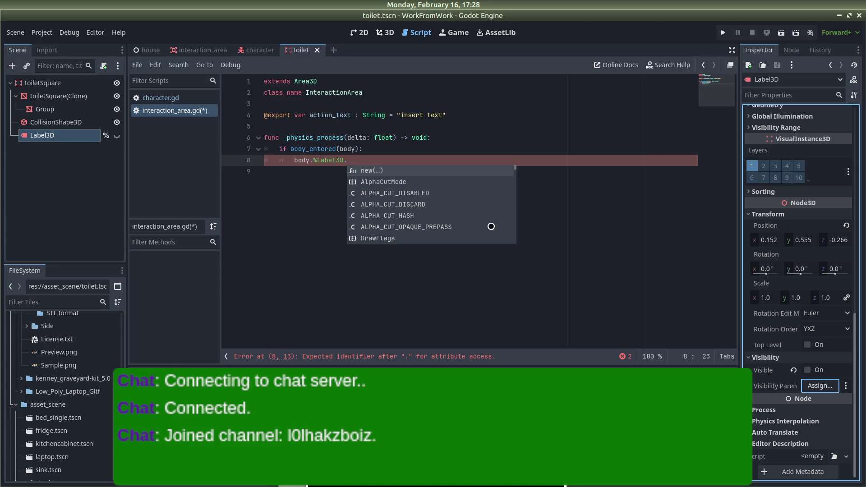
Complete line 8 as 'body.%Label3D.visible' while browsing the autocomplete suggestions
{"action": "left_click", "coordinate": [373, 164]}
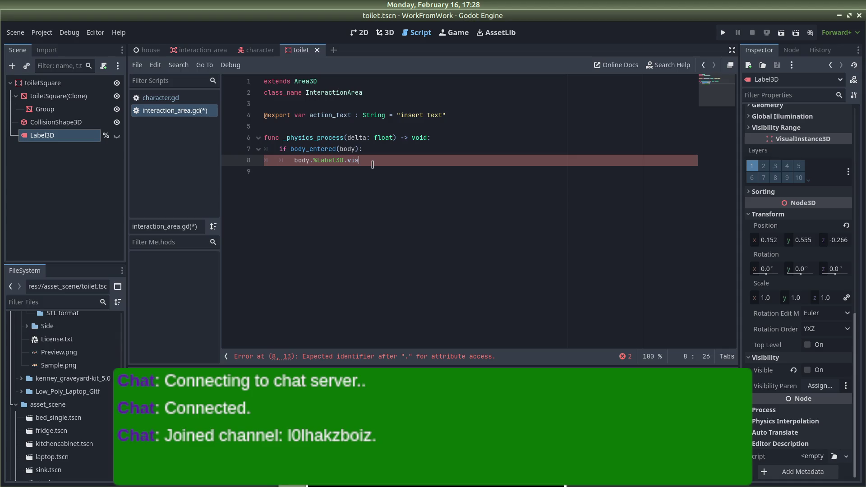
{"action": "type", "text": "ible"}
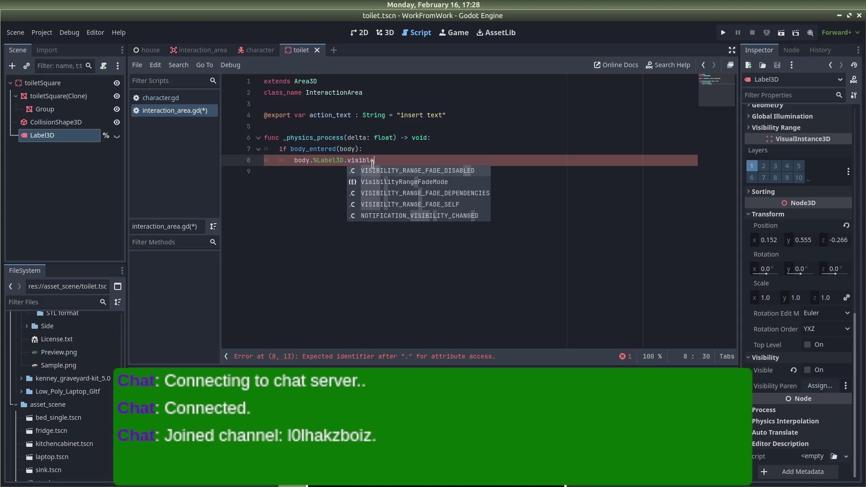
{"action": "key", "text": "Left"}
{"action": "key", "text": "Left"}
{"action": "key", "text": "Down"}
{"action": "key", "text": "Down"}
{"action": "key", "text": "Down"}
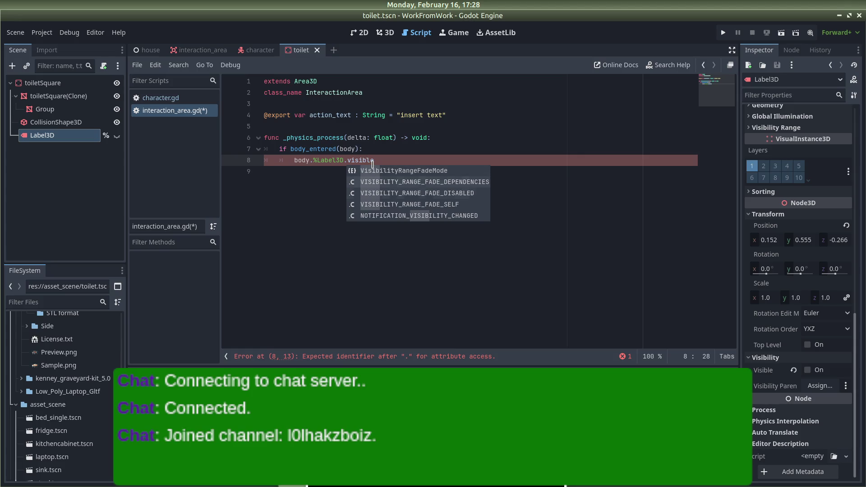
{"action": "key", "text": "Down"}
{"action": "key", "text": "Down"}
{"action": "key", "text": "Down"}
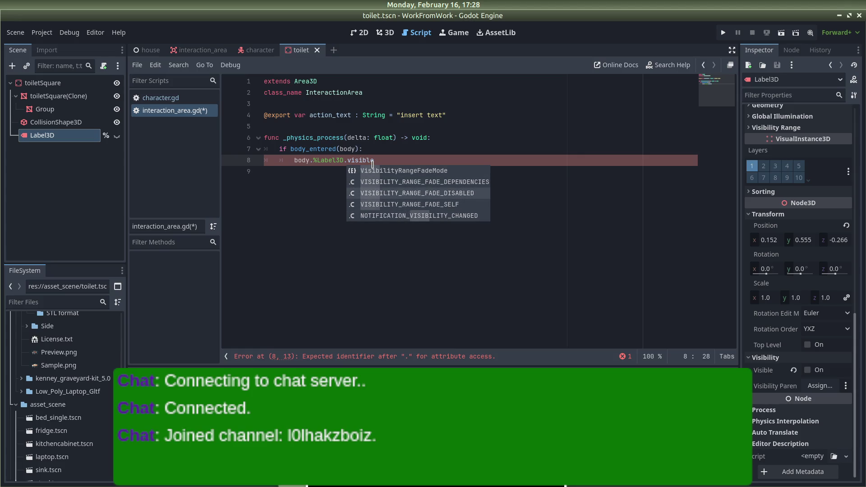
{"action": "key", "text": "Down"}
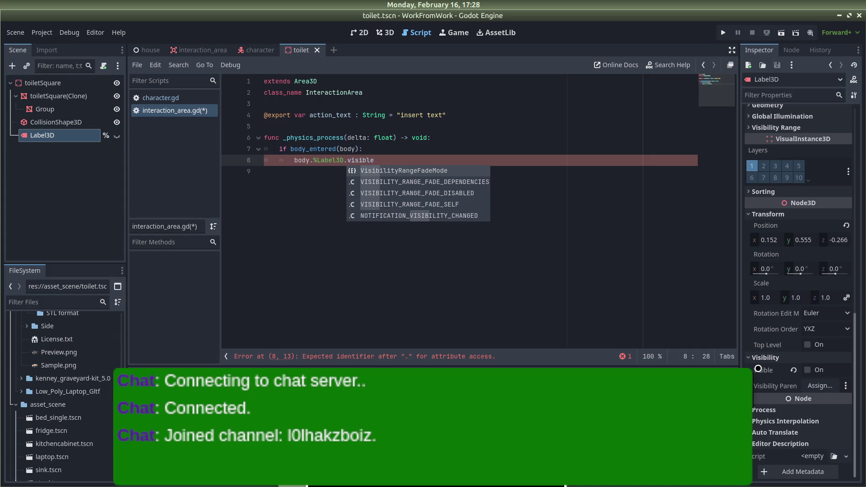
{"action": "left_click", "coordinate": [376, 154]}
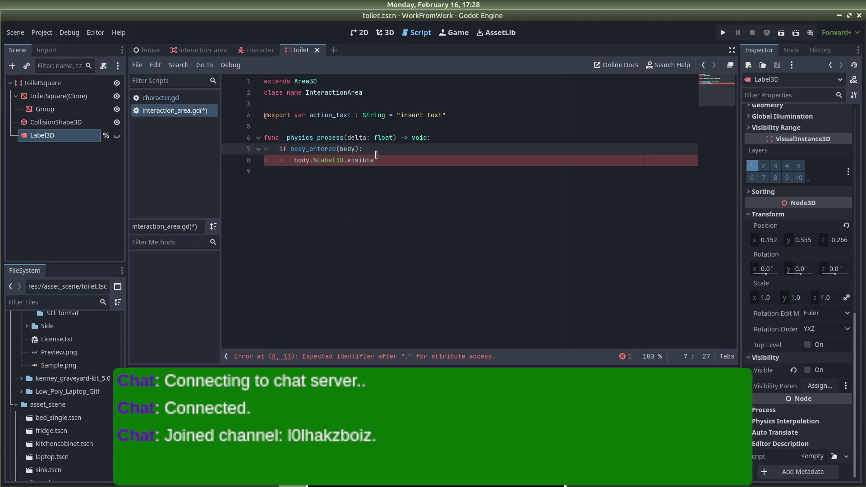
Add 'is_visibile_in_tree()' and an 'if !' prefix to line 8, adding a line after it
{"action": "key", "text": "Down"}
{"action": "key", "text": "Home"}
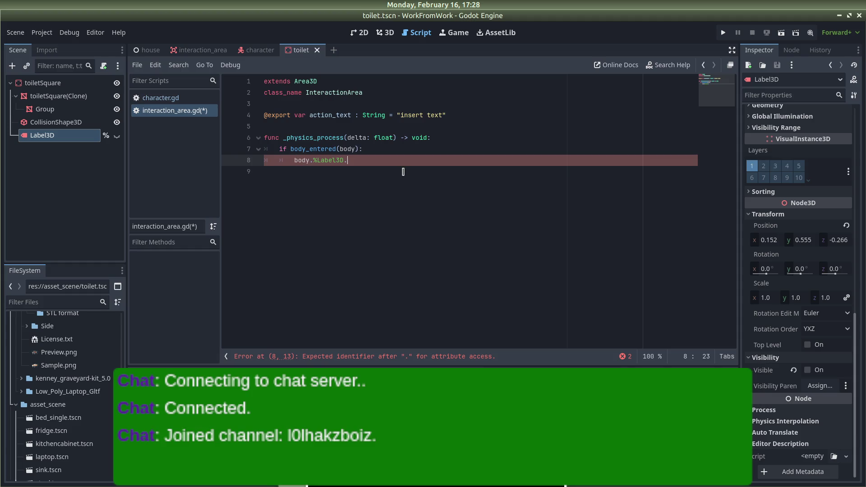
{"action": "type", "text": "isv"}
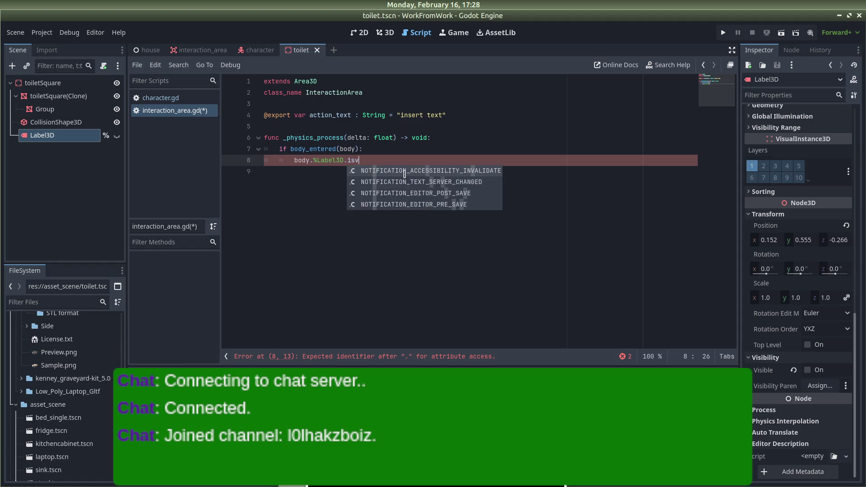
{"action": "type", "text": "isivisibile_"}
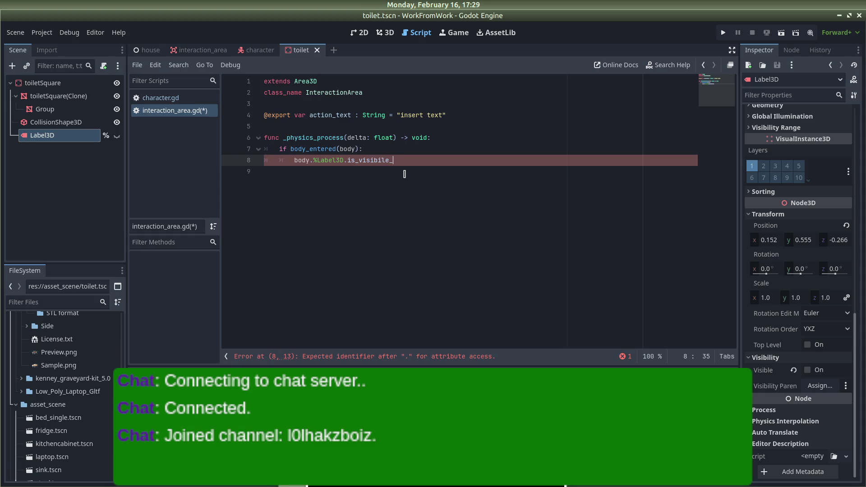
{"action": "type", "text": "ee("}
{"action": "left_click", "coordinate": [293, 160]}
{"action": "type", "text": "if "}
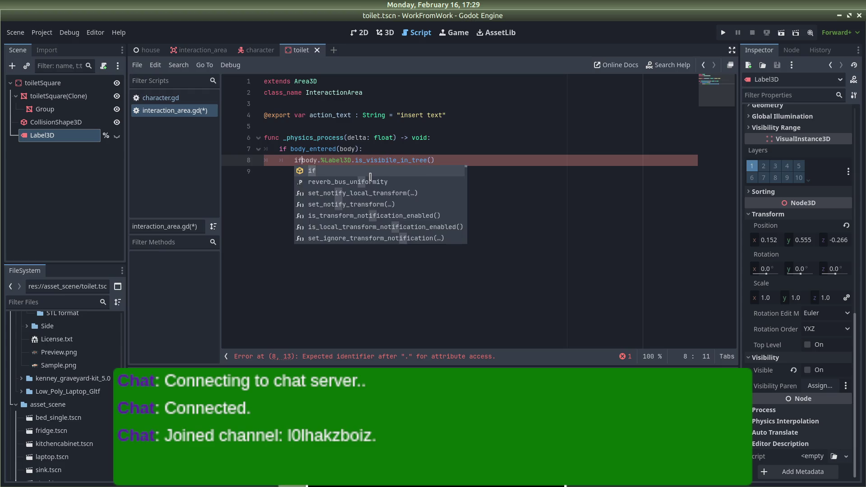
{"action": "type", "text": "!"}
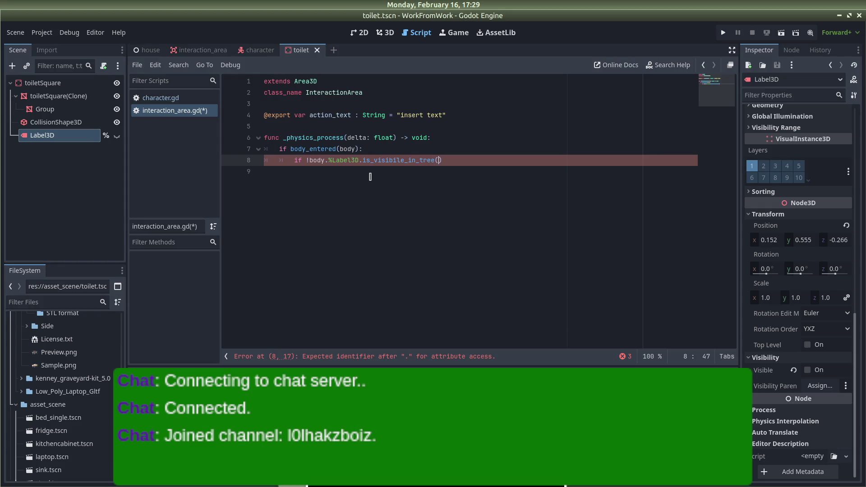
{"action": "key", "text": "Return"}
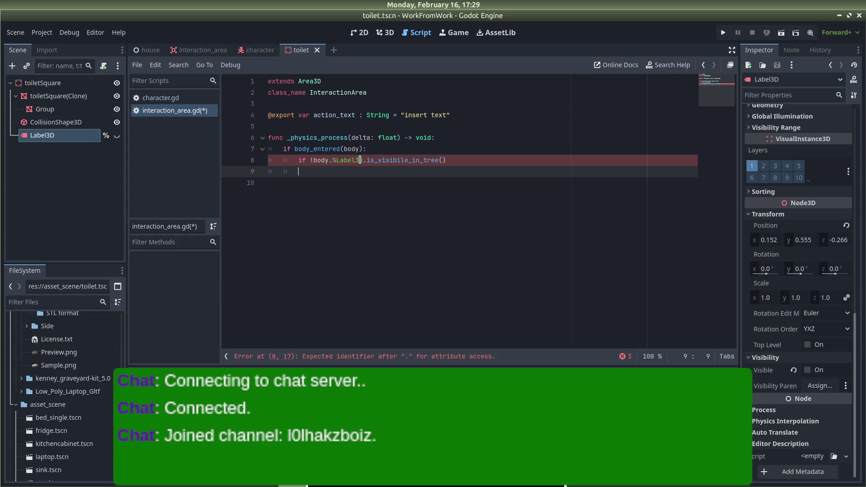
Remove the 'body.' prefix so line 8 reads 'if %Label3D.is_visibile_in_tree():', then add an indented line
{"action": "left_click", "coordinate": [363, 160]}
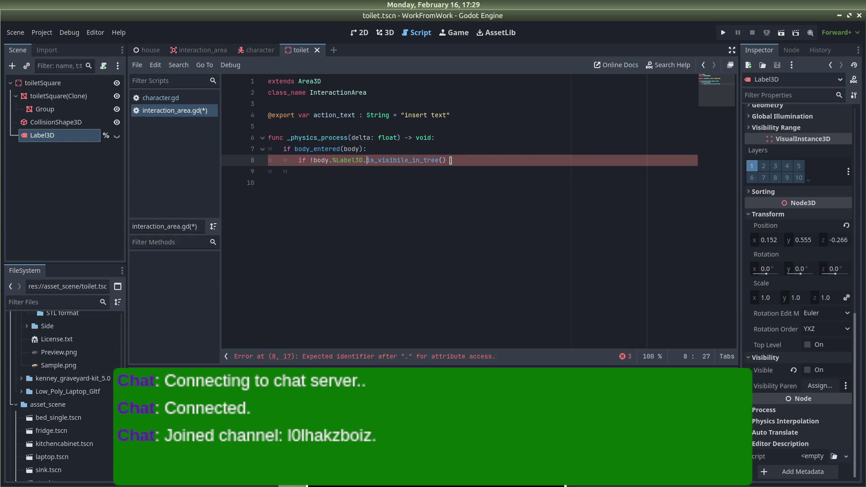
{"action": "left_click_drag", "start_coordinate": [331, 160], "coordinate": [313, 160]}
{"action": "key", "text": "BackSpace"}
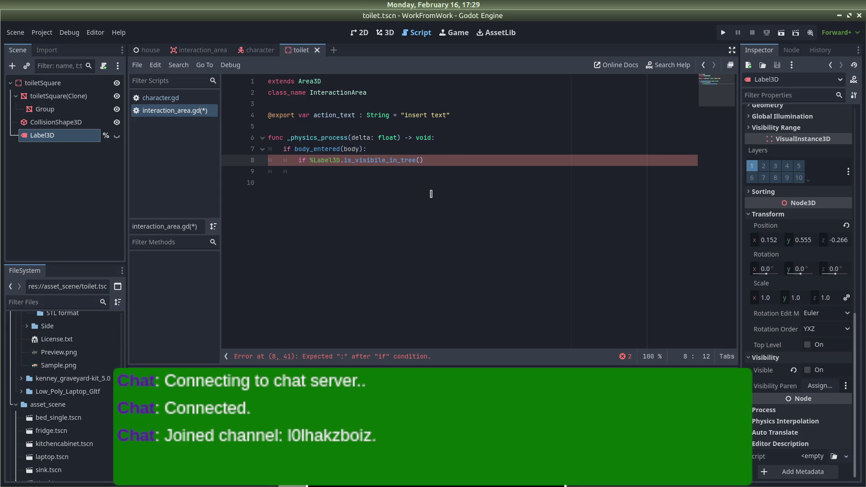
{"action": "left_click", "coordinate": [438, 193]}
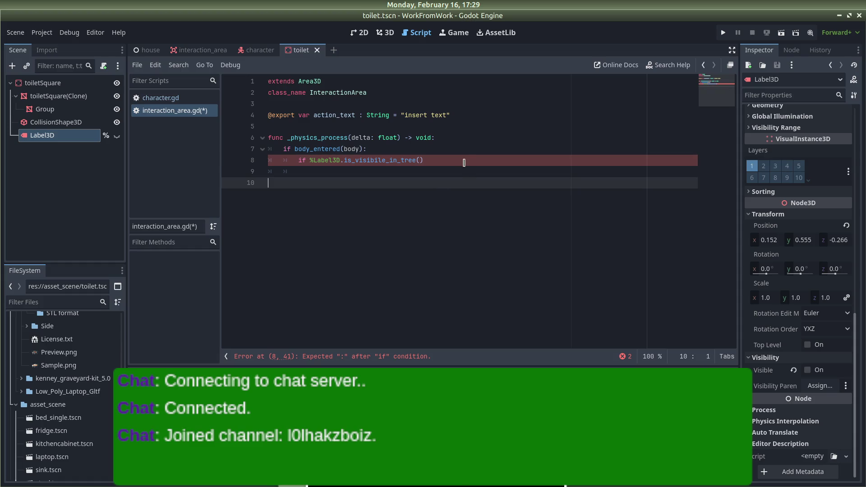
{"action": "left_click", "coordinate": [461, 161]}
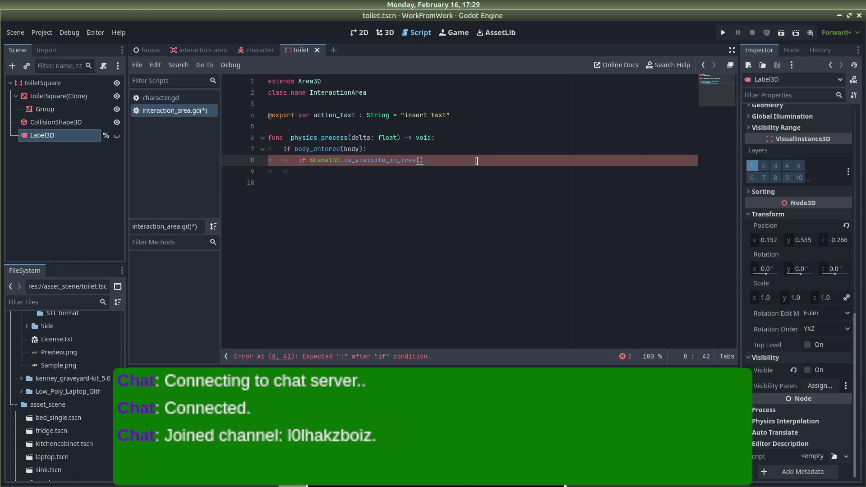
{"action": "type", "text": ":"}
{"action": "key", "text": "Return"}
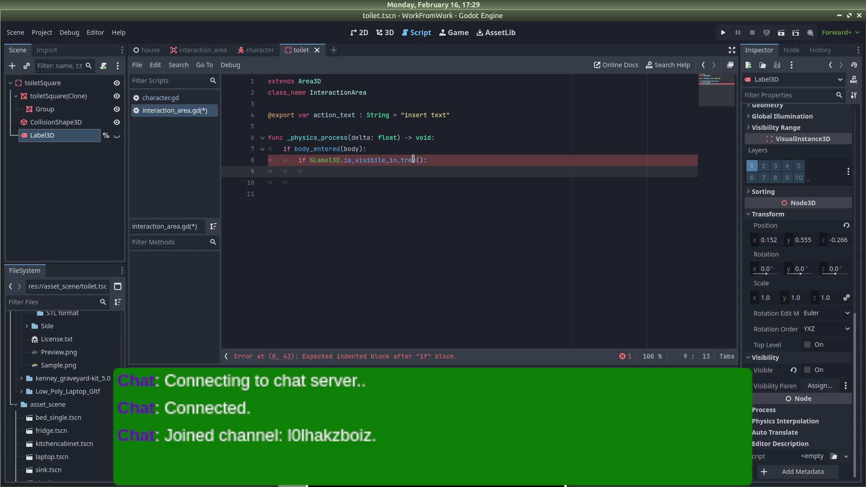
Make line 8 test '== false' and set '%Lavel3D.visible = true' on line 9
{"action": "left_click", "coordinate": [421, 160]}
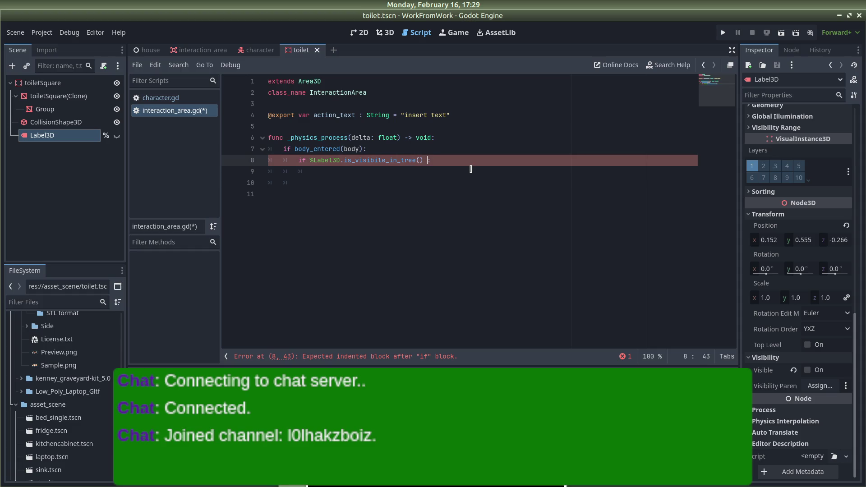
{"action": "type", "text": "= false:"}
{"action": "left_click", "coordinate": [470, 169]}
{"action": "type", "text": "%Lavel3D."}
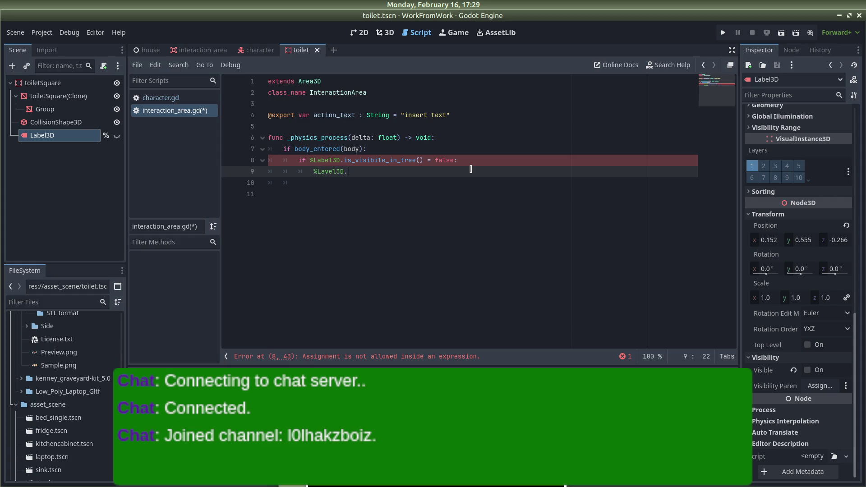
{"action": "type", "text": "visible = "}
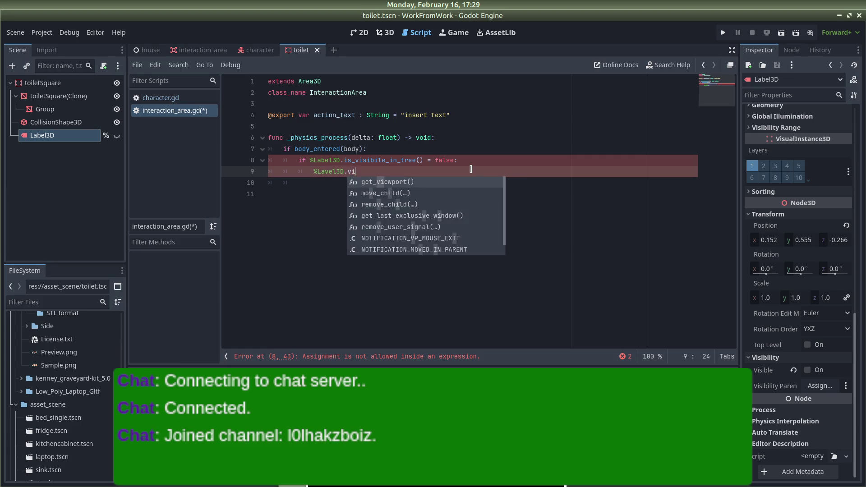
{"action": "type", "text": "true"}
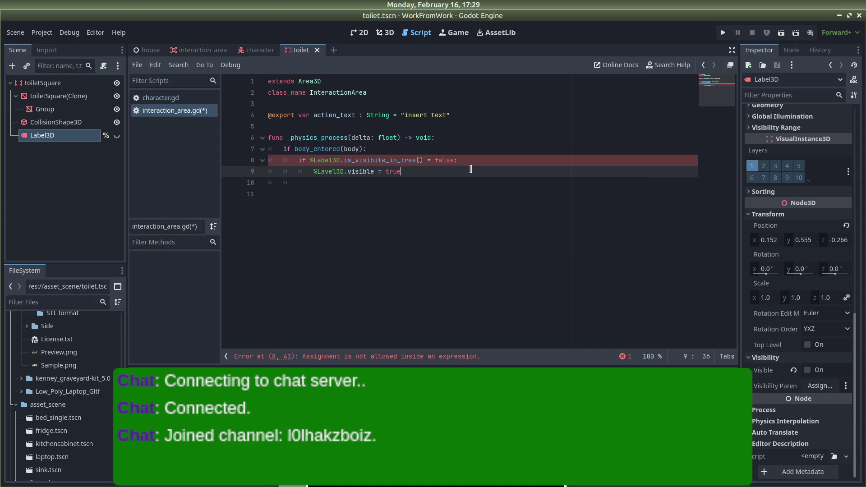
{"action": "left_click", "coordinate": [415, 161]}
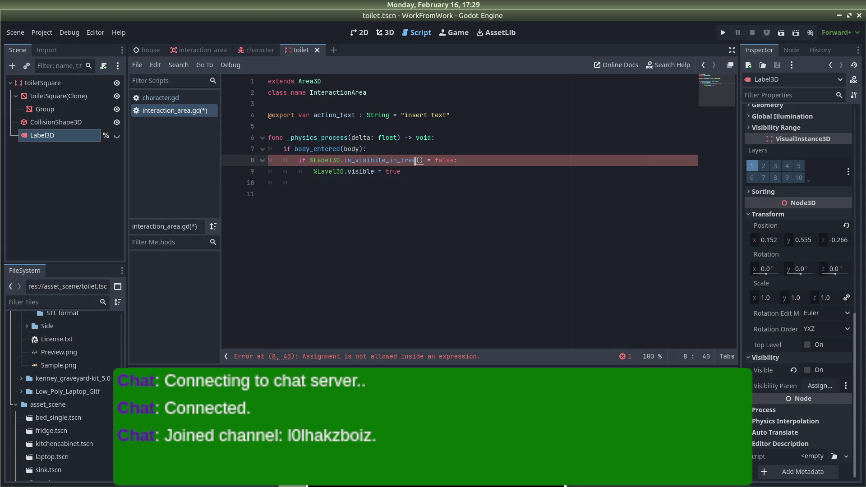
{"action": "key", "text": "Right"}
{"action": "key", "text": "Right"}
{"action": "key", "text": "Right"}
{"action": "type", "text": "="}
Remove body from the body_entered line, jump to the reported error, and return to the Label3D docs
{"action": "left_click", "coordinate": [457, 146]}
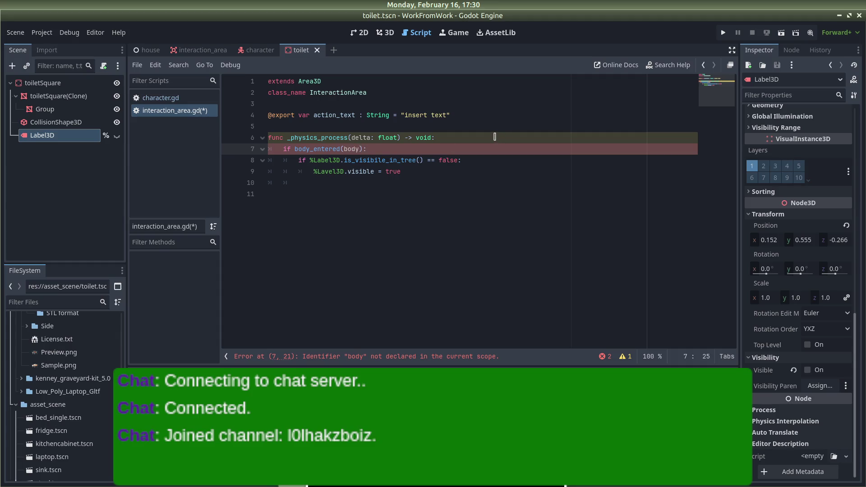
{"action": "left_click", "coordinate": [495, 136]}
{"action": "left_click", "coordinate": [362, 148]}
{"action": "left_click", "coordinate": [358, 157]}
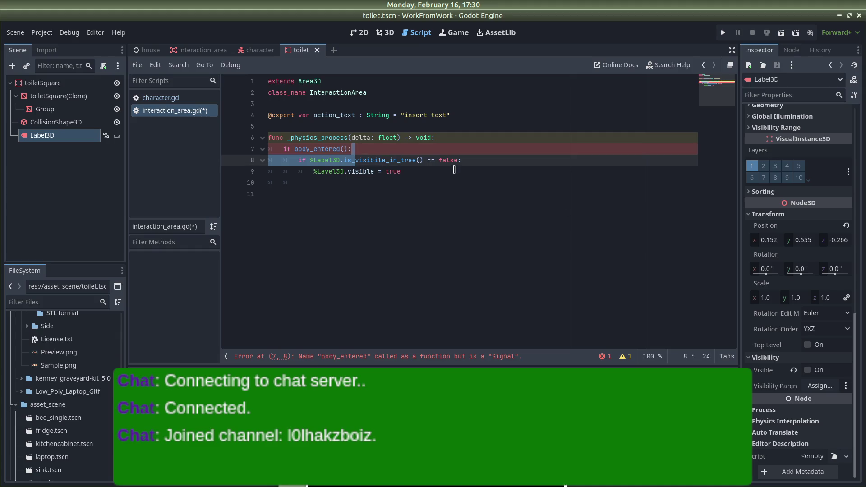
{"action": "left_click", "coordinate": [453, 170]}
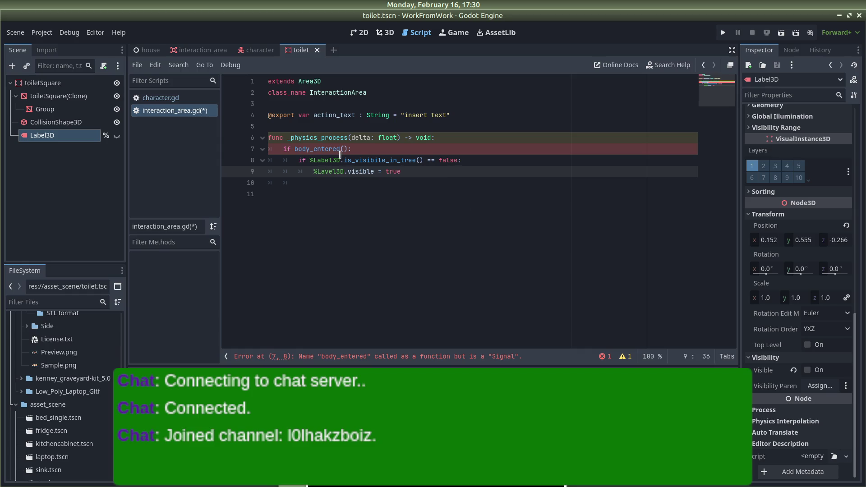
{"action": "left_click", "coordinate": [502, 357]}
{"action": "key", "text": "alt+Tab"}
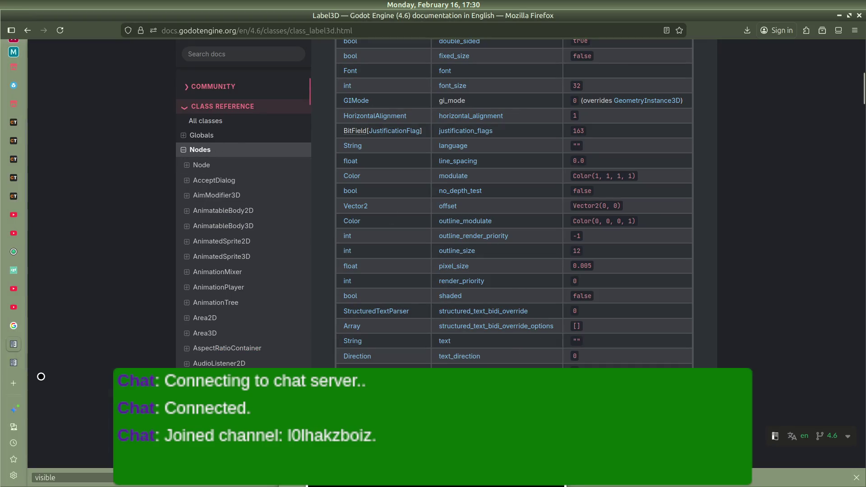
Open the Area3D documentation page and look through its properties list
{"action": "mouse_move", "coordinate": [19, 366]}
{"action": "scroll", "coordinate": [174, 309], "scroll_direction": "down", "scroll_amount": 10}
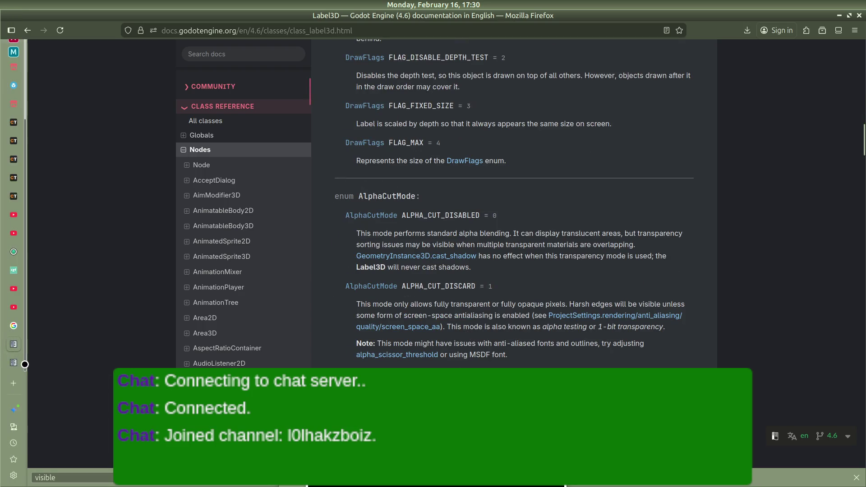
{"action": "left_click", "coordinate": [14, 362]}
{"action": "scroll", "coordinate": [482, 293], "scroll_direction": "up", "scroll_amount": 8}
{"action": "scroll", "coordinate": [482, 294], "scroll_direction": "up", "scroll_amount": 4}
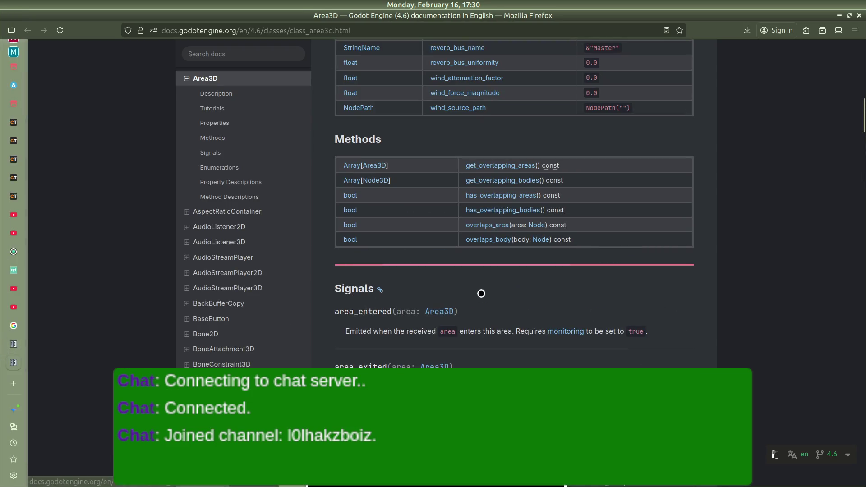
{"action": "scroll", "coordinate": [408, 293], "scroll_direction": "down", "scroll_amount": 3}
{"action": "scroll", "coordinate": [381, 232], "scroll_direction": "down", "scroll_amount": 14}
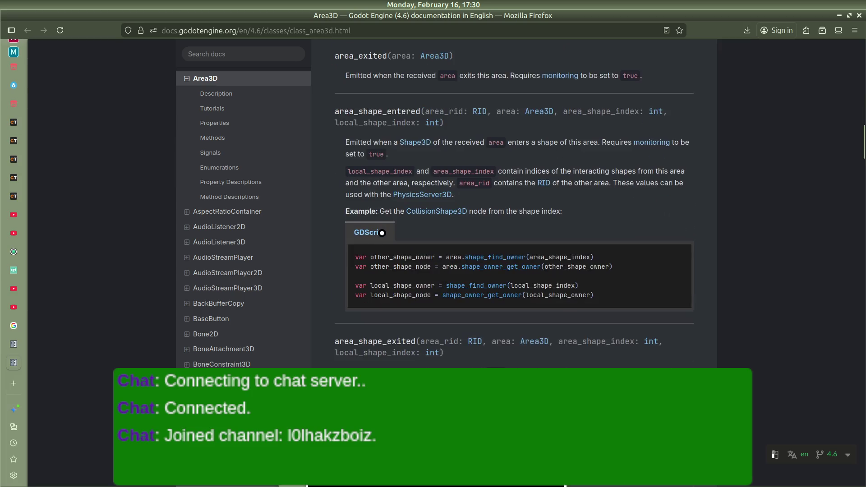
{"action": "scroll", "coordinate": [382, 232], "scroll_direction": "down", "scroll_amount": 5}
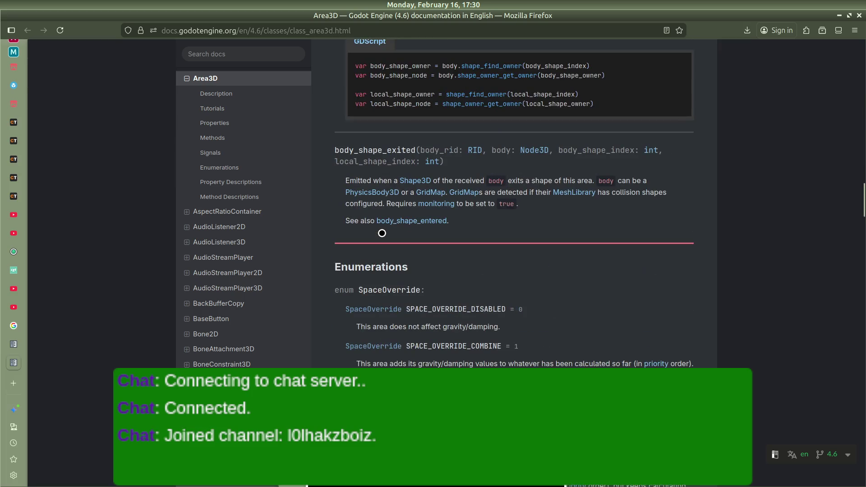
{"action": "scroll", "coordinate": [382, 233], "scroll_direction": "up", "scroll_amount": 20}
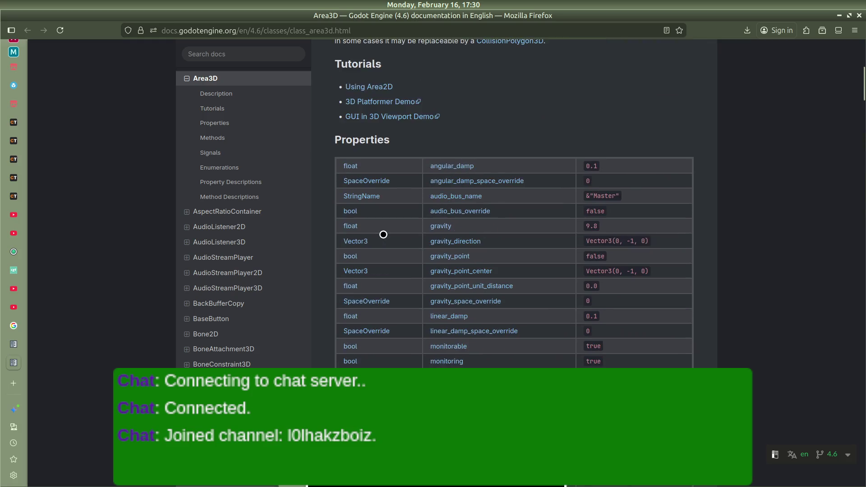
{"action": "scroll", "coordinate": [444, 239], "scroll_direction": "down", "scroll_amount": 4}
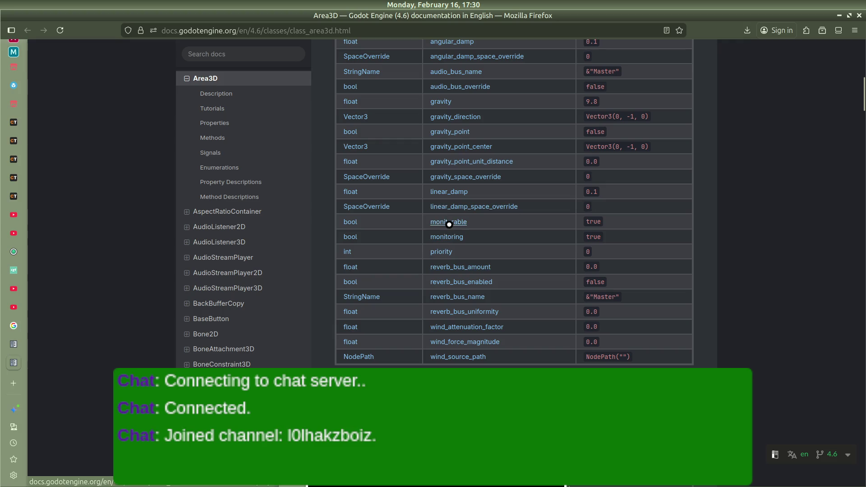
{"action": "scroll", "coordinate": [449, 225], "scroll_direction": "down", "scroll_amount": 4}
{"action": "scroll", "coordinate": [446, 189], "scroll_direction": "up", "scroll_amount": 3}
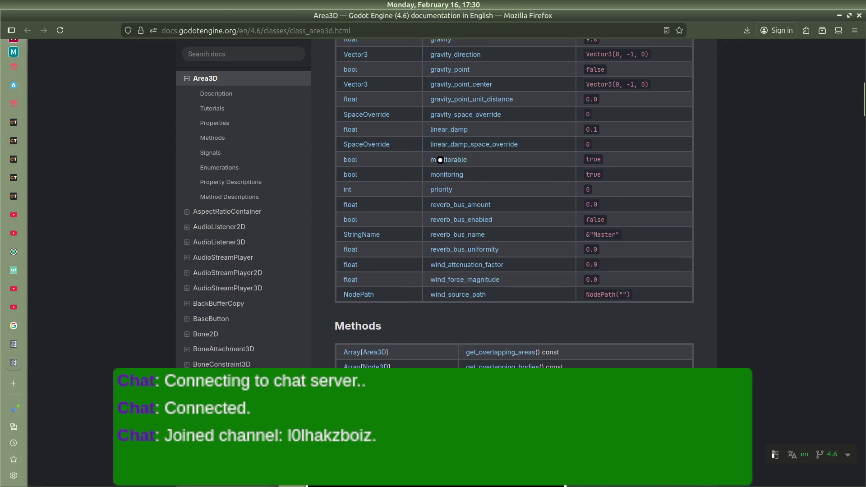
Jump to the monitoring property's description and read it
{"action": "left_click", "coordinate": [450, 175]}
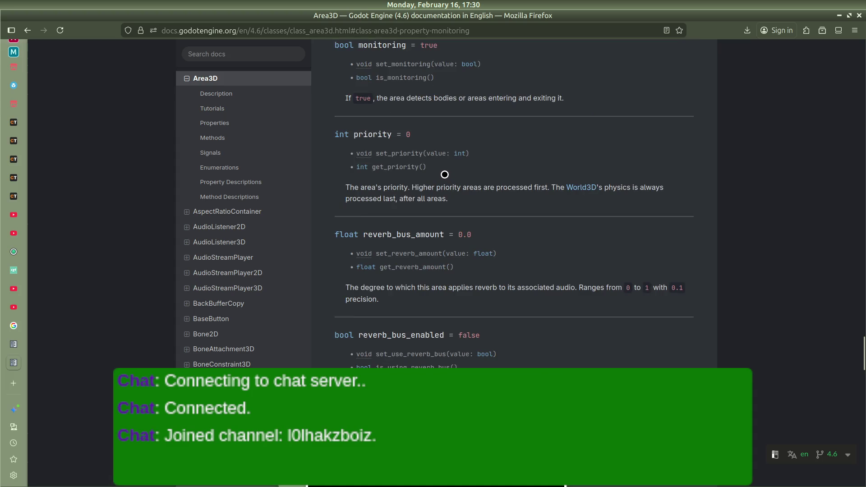
{"action": "scroll", "coordinate": [445, 174], "scroll_direction": "up", "scroll_amount": 3}
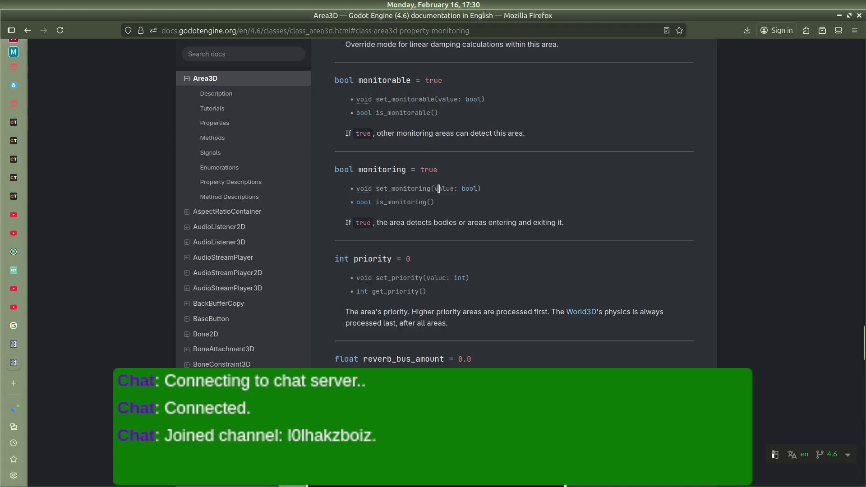
{"action": "scroll", "coordinate": [485, 166], "scroll_direction": "down", "scroll_amount": 15}
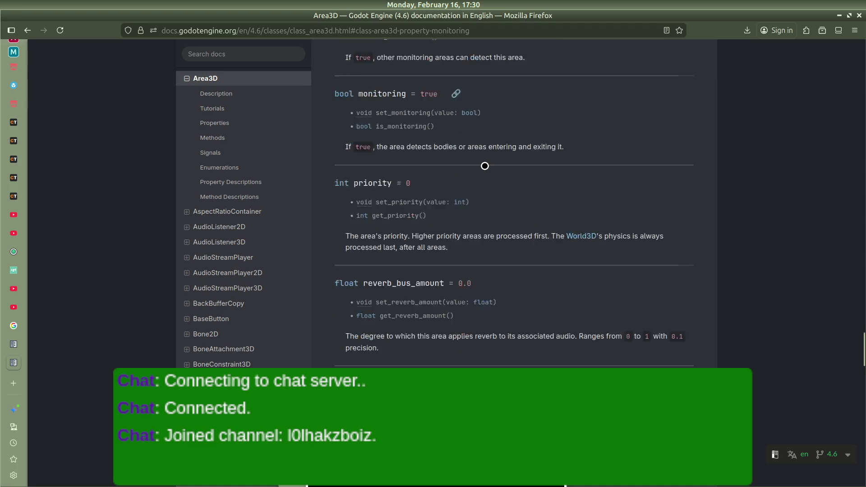
{"action": "scroll", "coordinate": [485, 166], "scroll_direction": "down", "scroll_amount": 7}
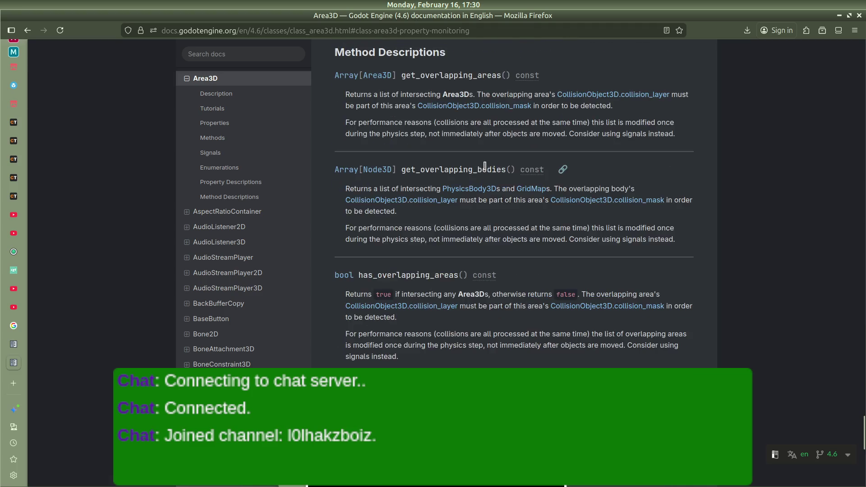
{"action": "scroll", "coordinate": [505, 181], "scroll_direction": "up", "scroll_amount": 20}
{"action": "scroll", "coordinate": [512, 186], "scroll_direction": "up", "scroll_amount": 18}
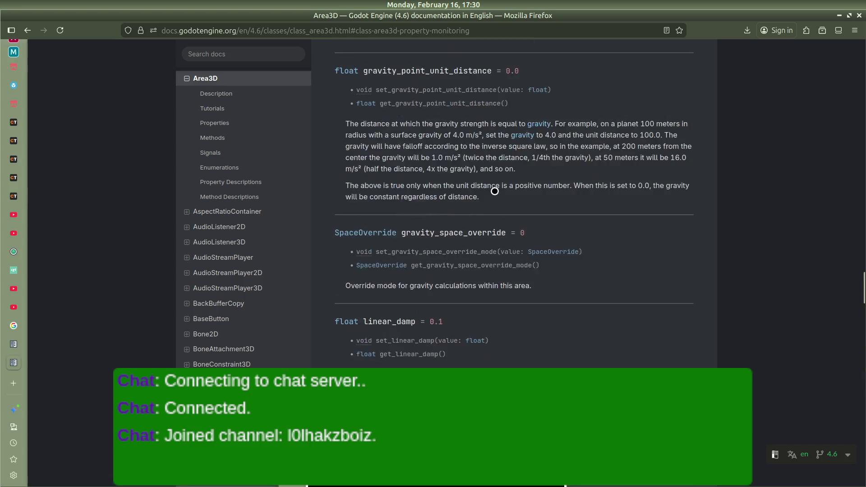
Search the page for "signals" to reach the Signals section
{"action": "key", "text": "slash"}
{"action": "type", "text": "signals"}
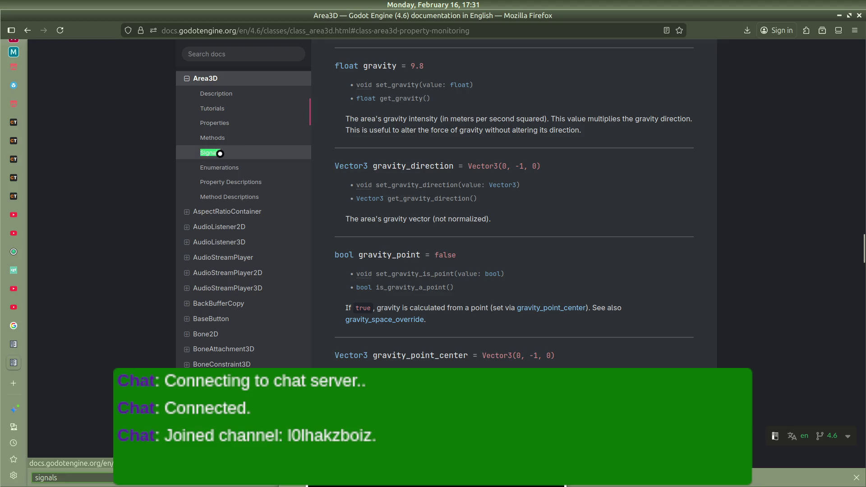
{"action": "scroll", "coordinate": [24, 359], "scroll_direction": "down", "scroll_amount": 1}
{"action": "key", "text": "Return"}
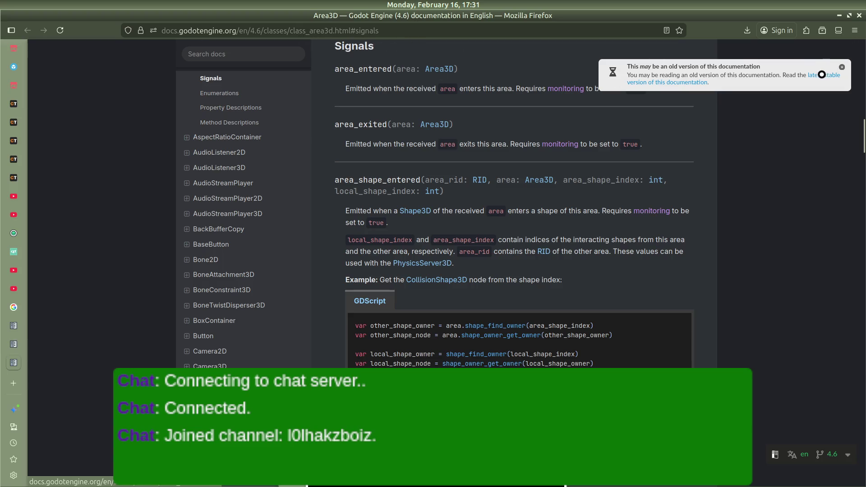
Switch to the latest stable Area3D page and jump to its Signals section
{"action": "left_click", "coordinate": [820, 74]}
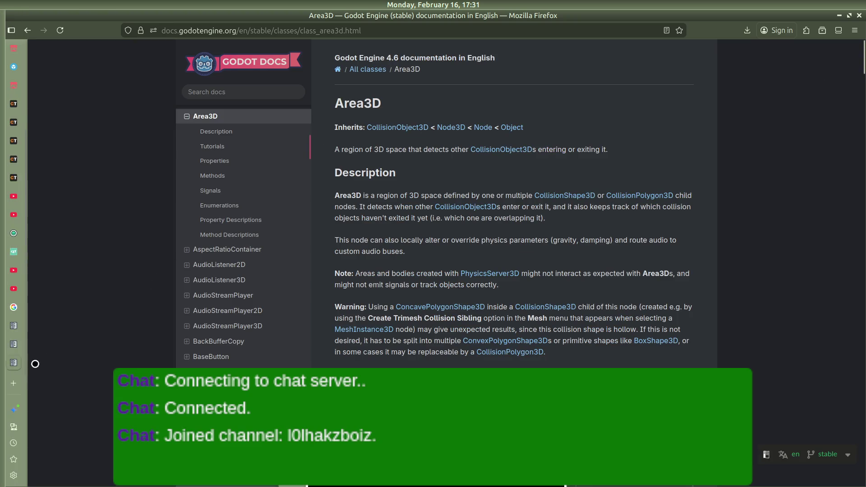
{"action": "left_click", "coordinate": [219, 190]}
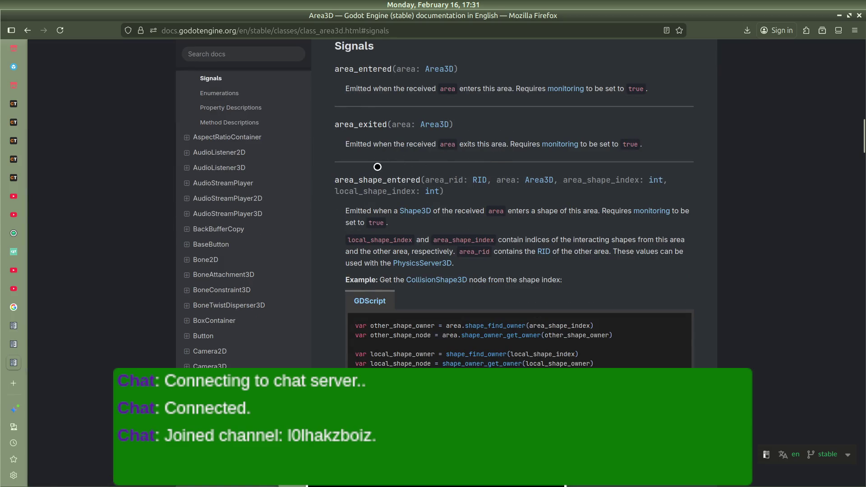
{"action": "scroll", "coordinate": [245, 141], "scroll_direction": "up", "scroll_amount": 1}
{"action": "scroll", "coordinate": [244, 141], "scroll_direction": "up", "scroll_amount": 10}
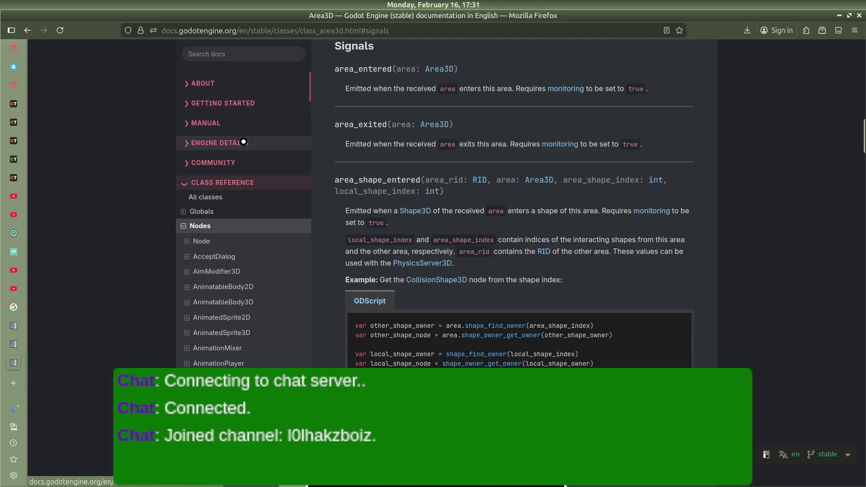
{"action": "key", "text": "alt+Tab"}
{"action": "key", "text": "alt+Tab"}
{"action": "key", "text": "alt+Tab"}
{"action": "key", "text": "alt+Tab"}
{"action": "key", "text": "alt+Tab"}
{"action": "key", "text": "alt+Tab"}
{"action": "key", "text": "alt+Tab"}
{"action": "key", "text": "alt+Tab"}
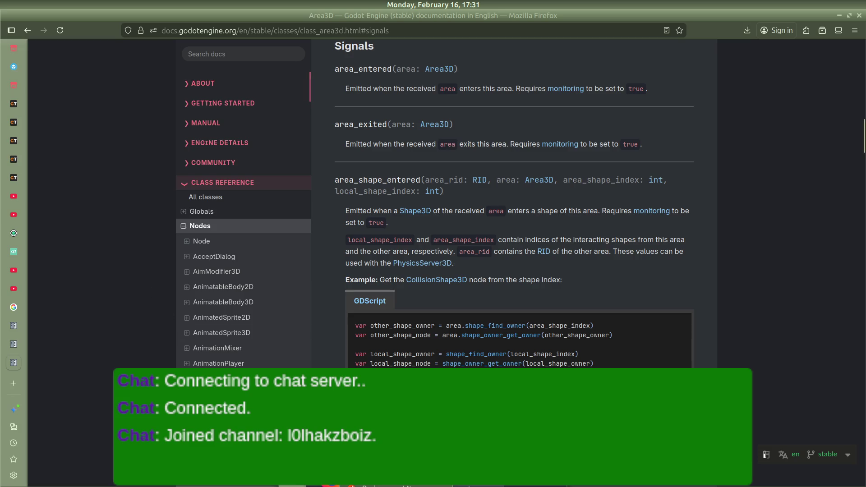
Search the web for "signals in godot" in a new Firefox tab
{"action": "mouse_move", "coordinate": [1, 114]}
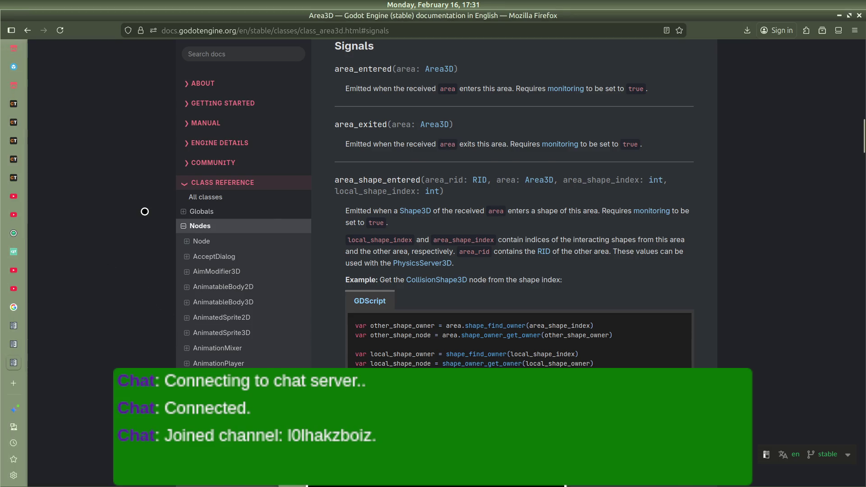
{"action": "key", "text": "ctrl+t"}
{"action": "type", "text": "as"}
{"action": "key", "text": "BackSpace"}
{"action": "key", "text": "BackSpace"}
{"action": "type", "text": "signalsin"}
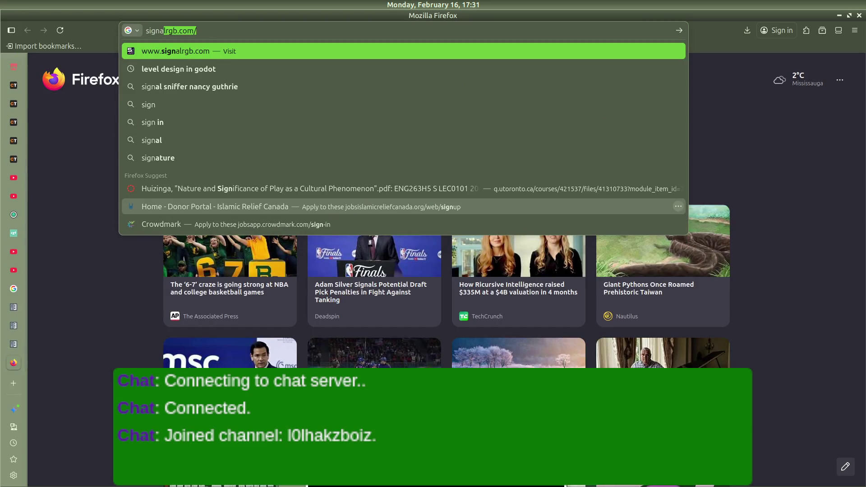
{"action": "key", "text": "BackSpace"}
{"action": "key", "text": "BackSpace"}
{"action": "type", "text": "in godot"}
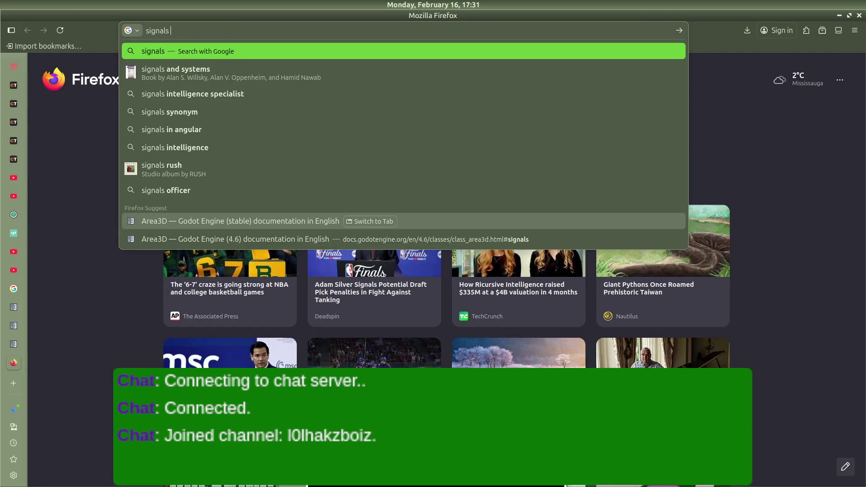
{"action": "key", "text": "Return"}
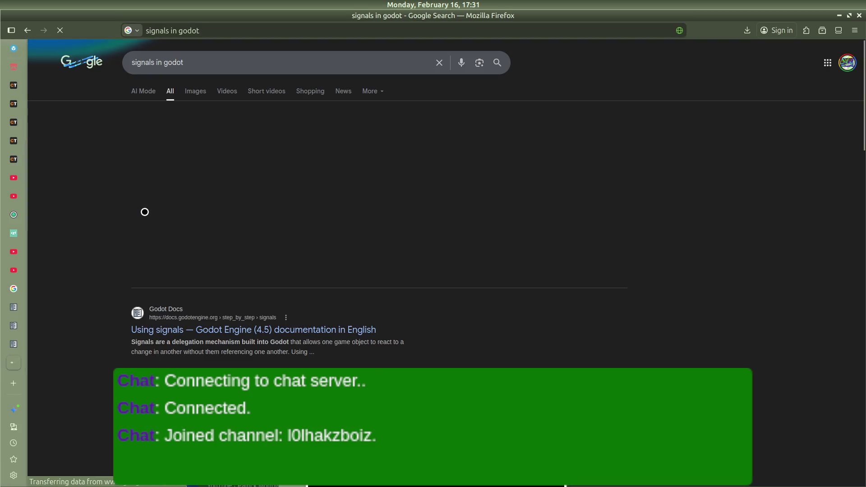
Open and play the "How To Use Signals In Godot 4" YouTube video
{"action": "scroll", "coordinate": [170, 353], "scroll_direction": "down", "scroll_amount": 2}
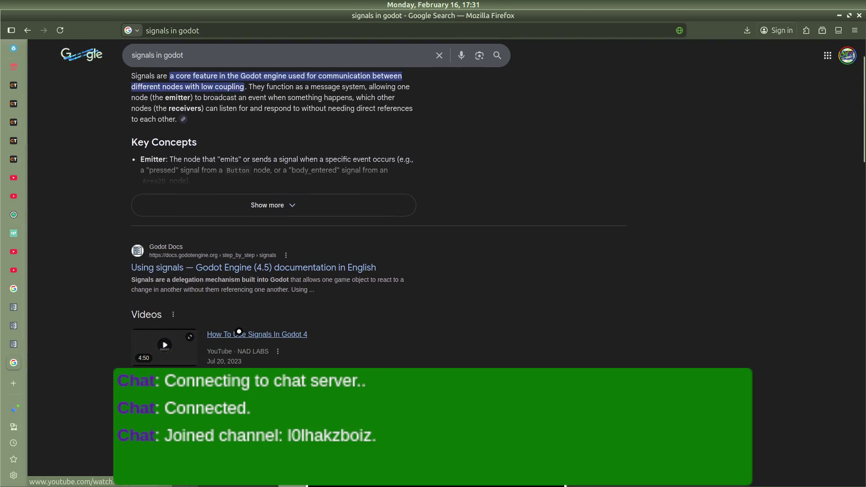
{"action": "left_click", "coordinate": [274, 315]}
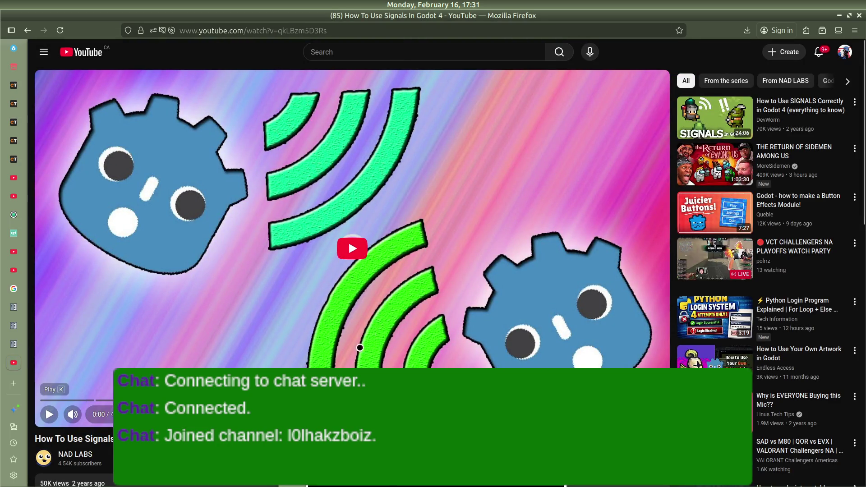
{"action": "left_click", "coordinate": [348, 248]}
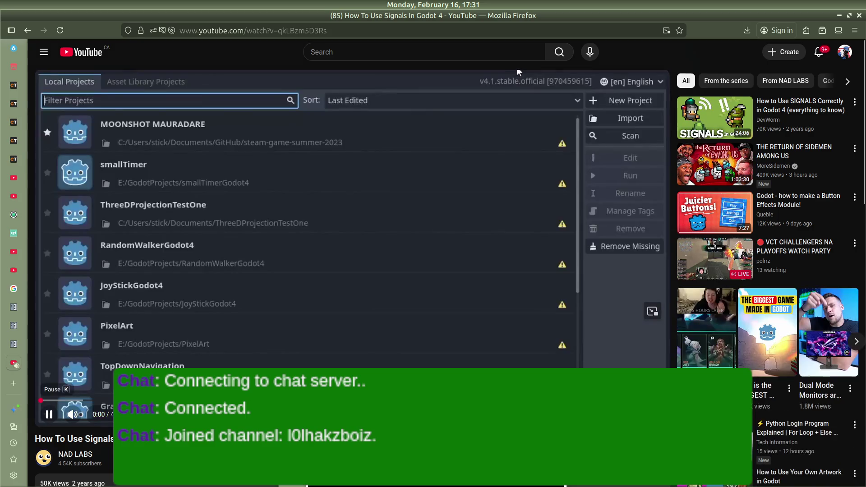
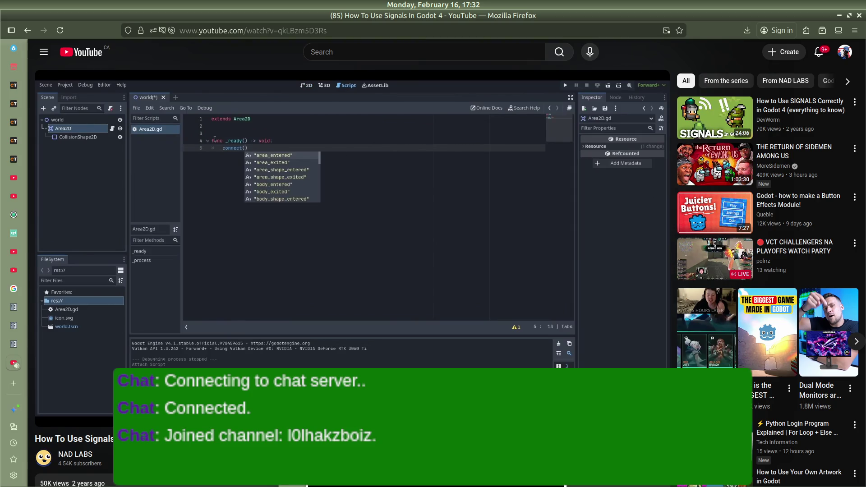
Add a func _ready(): function with a connect(body_entered) call on the line beneath it
{"action": "key", "text": "alt+Tab"}
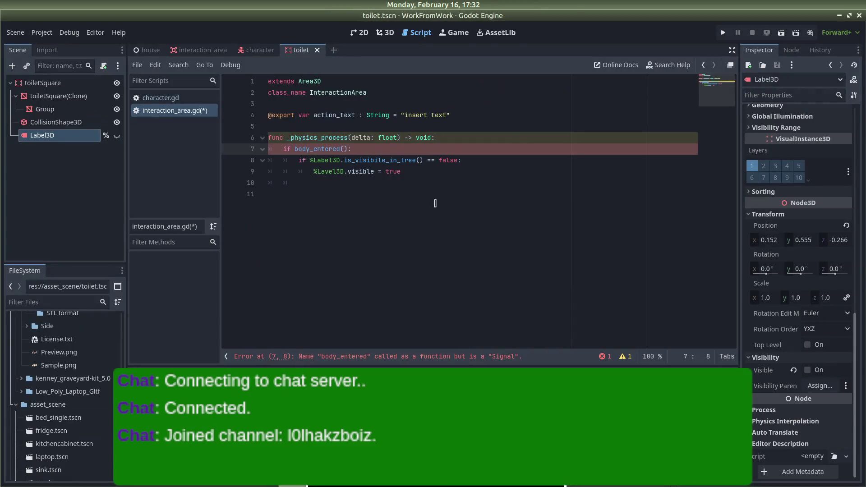
{"action": "left_click", "coordinate": [335, 125]}
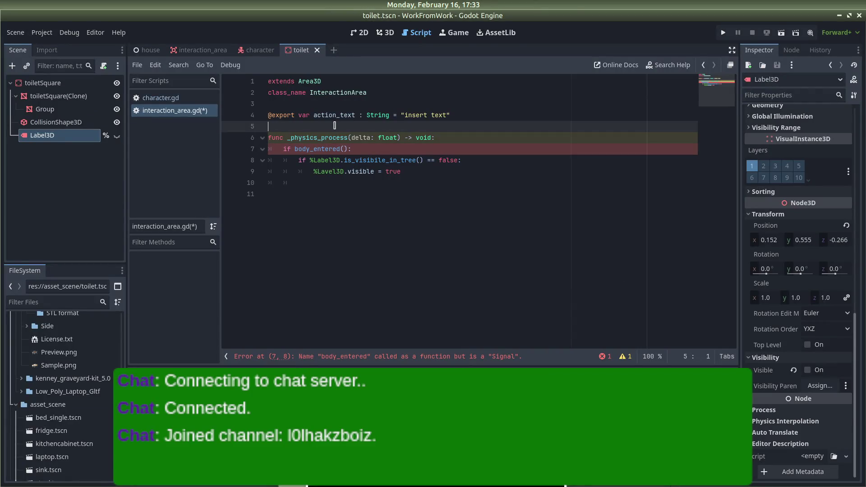
{"action": "type", "text": "func "}
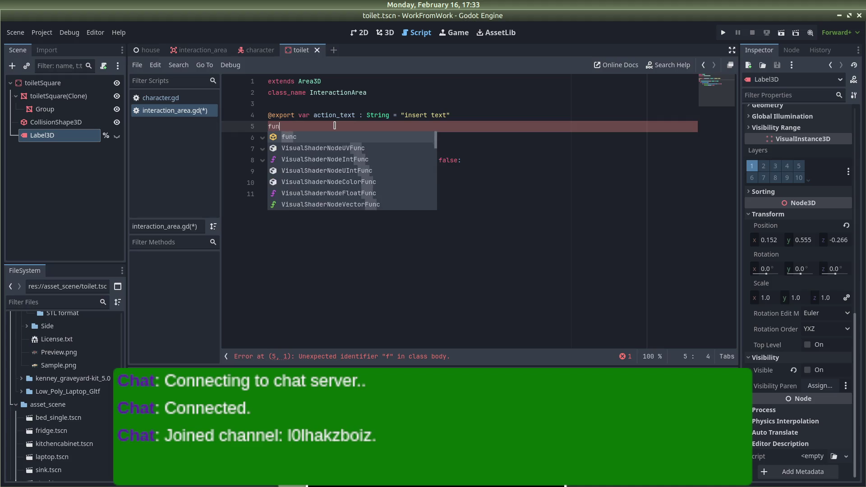
{"action": "type", "text": "_ready"}
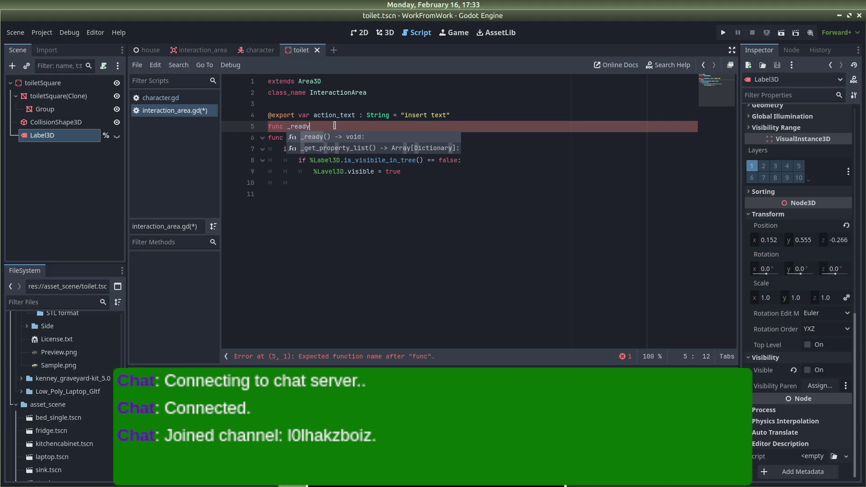
{"action": "key", "text": "Return"}
{"action": "key", "text": "alt+Tab"}
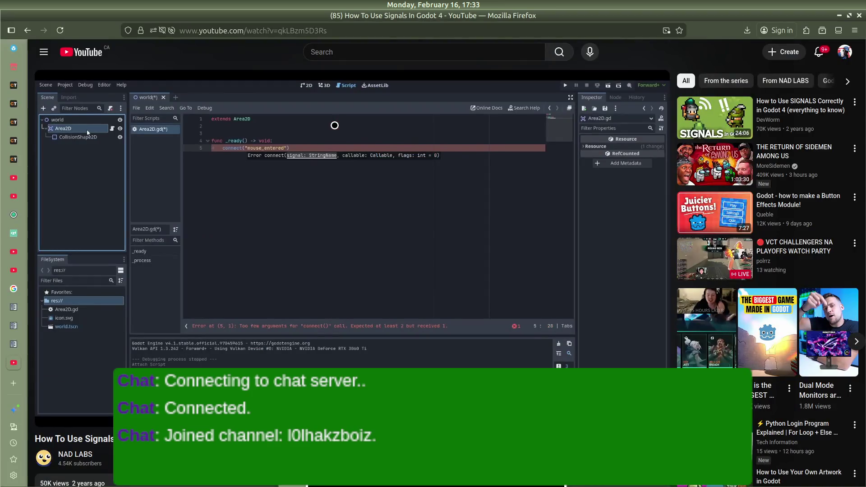
{"action": "key", "text": "alt+Tab"}
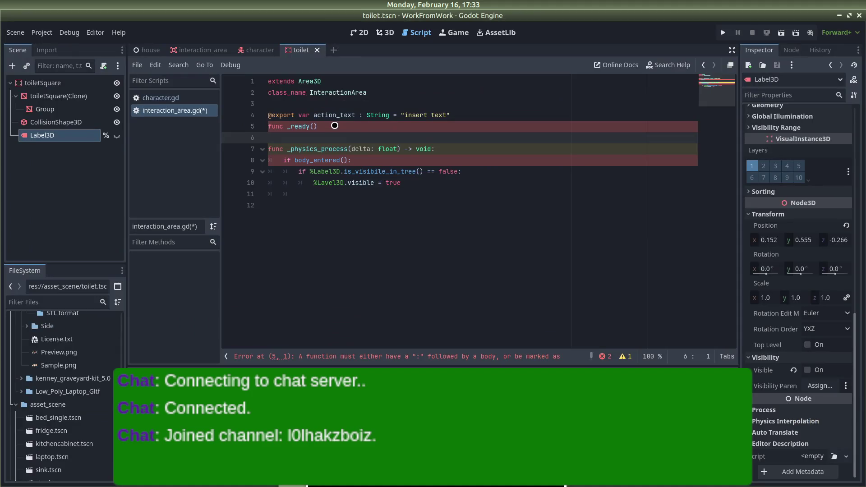
{"action": "key", "text": "BackSpace"}
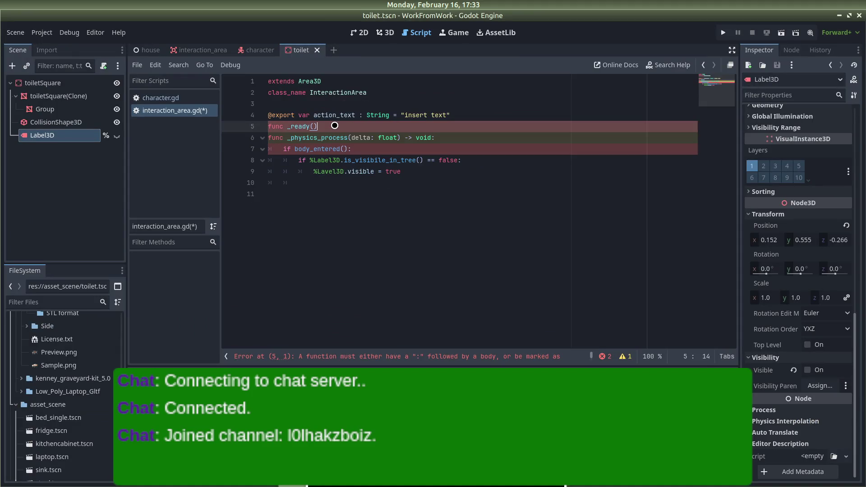
{"action": "type", "text": ":"}
{"action": "key", "text": "Return"}
{"action": "type", "text": "conne"}
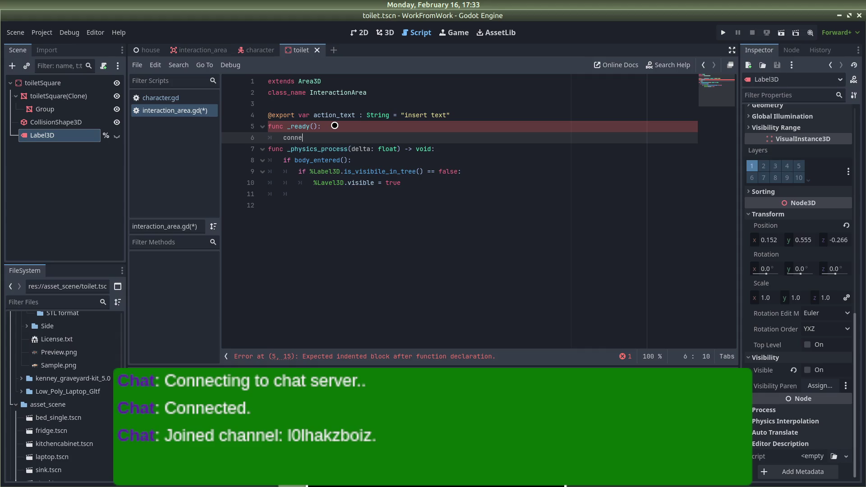
{"action": "type", "text": "ct(body"}
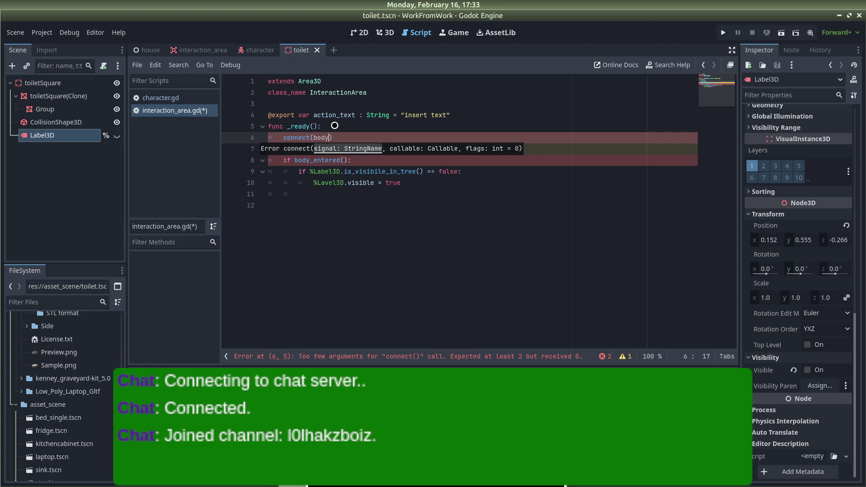
{"action": "type", "text": "_)"}
{"action": "type", "text": "tert"}
{"action": "type", "text": ")"}
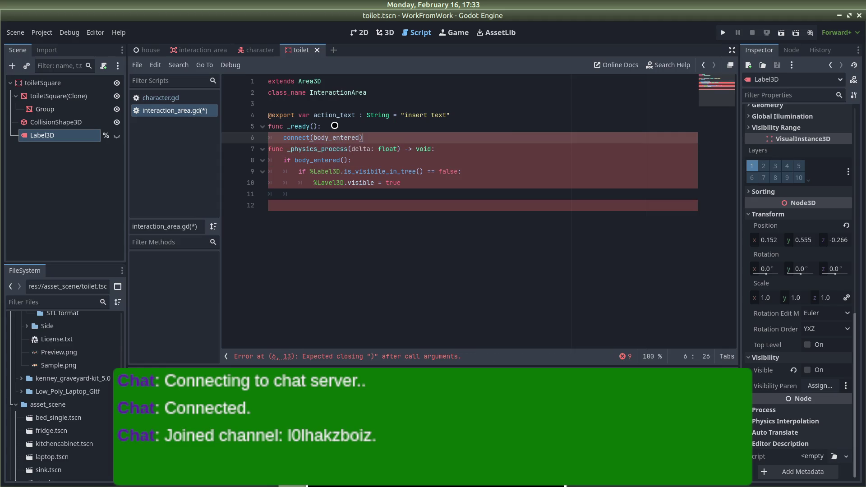
Delete the parentheses after body_entered in the if check
{"action": "left_click", "coordinate": [341, 160]}
{"action": "key", "text": "Right"}
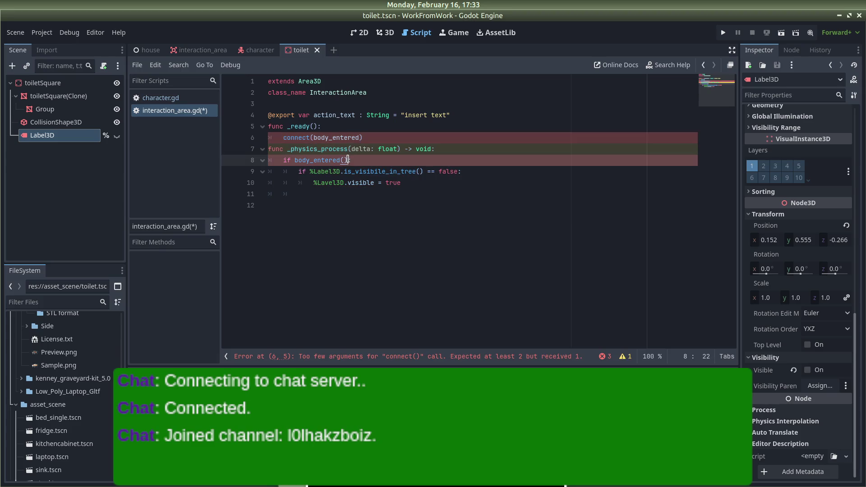
{"action": "key", "text": "BackSpace"}
{"action": "type", "text": ":"}
{"action": "left_click", "coordinate": [389, 136]}
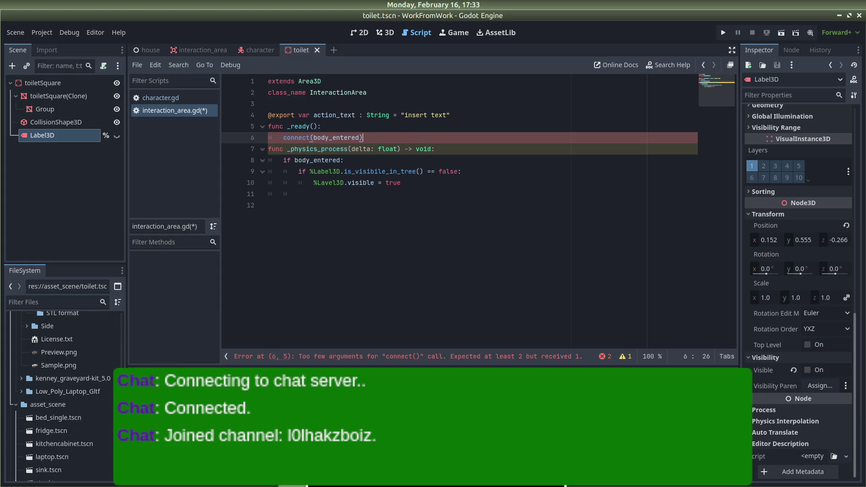
After checking the tutorial, wrap body_entered in quotes inside the connect call
{"action": "key", "text": "alt+Tab"}
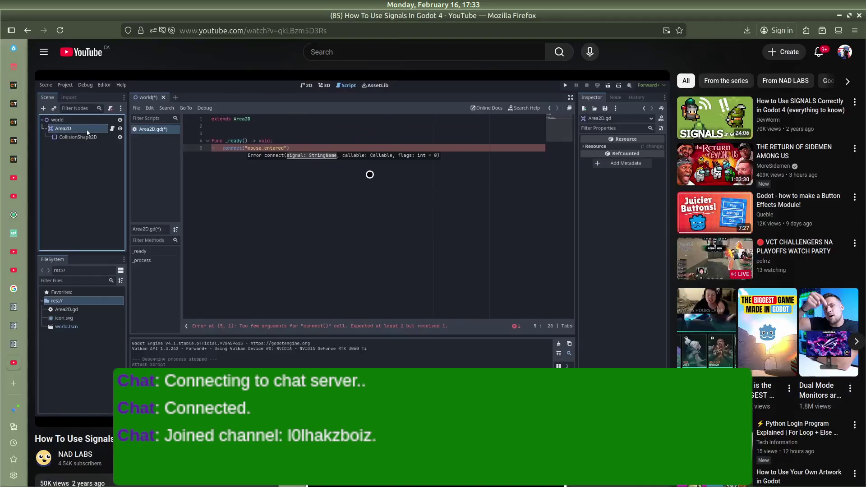
{"action": "key", "text": "space"}
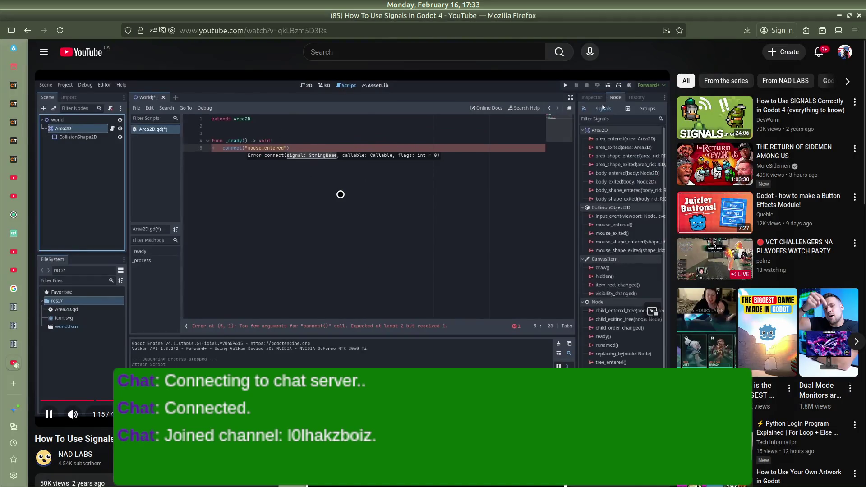
{"action": "key", "text": "alt+Tab"}
{"action": "left_click", "coordinate": [311, 137]}
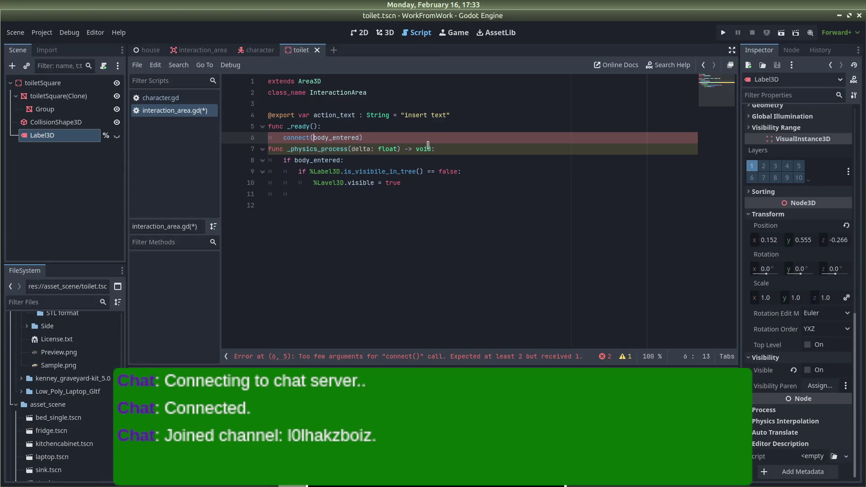
{"action": "type", "text": "\""}
{"action": "key", "text": "Right"}
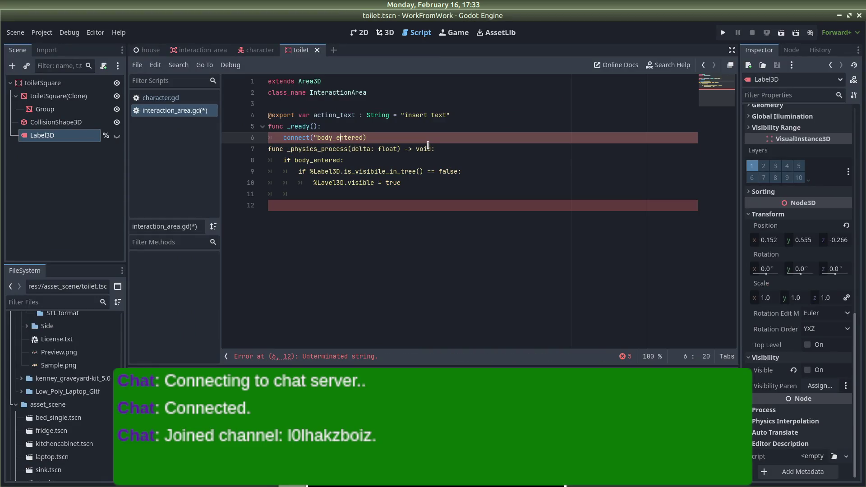
{"action": "type", "text": "\""}
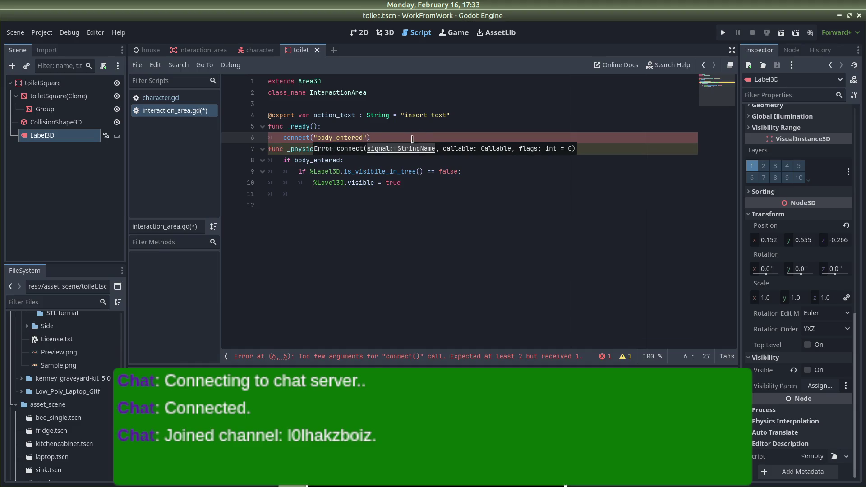
{"action": "key", "text": "Return"}
{"action": "key", "text": "alt+Tab"}
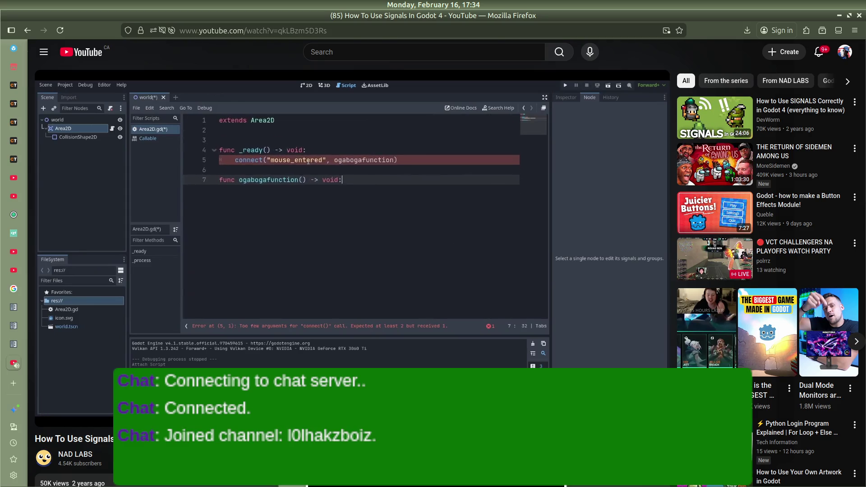
Watch the tutorial until a callable is passed to connect, pause at about 2:08, and return to Godot
{"action": "left_click", "coordinate": [308, 161]}
{"action": "left_click", "coordinate": [308, 161]}
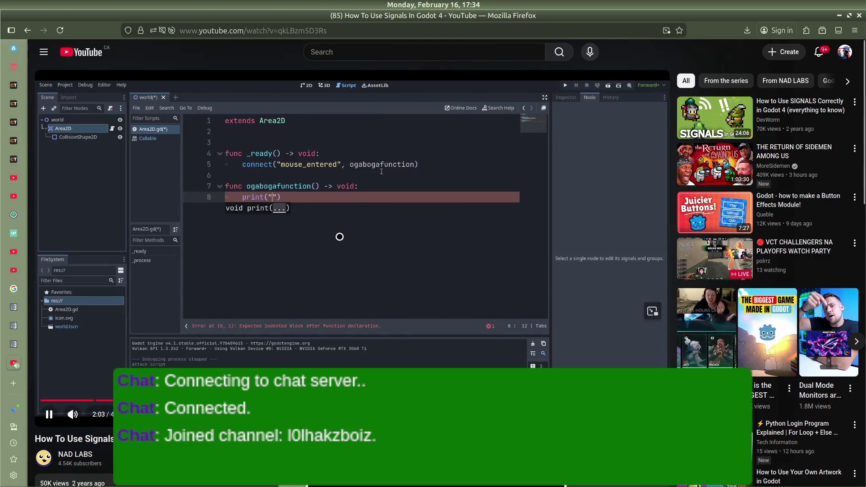
{"action": "left_click", "coordinate": [329, 226]}
{"action": "left_click", "coordinate": [328, 226]}
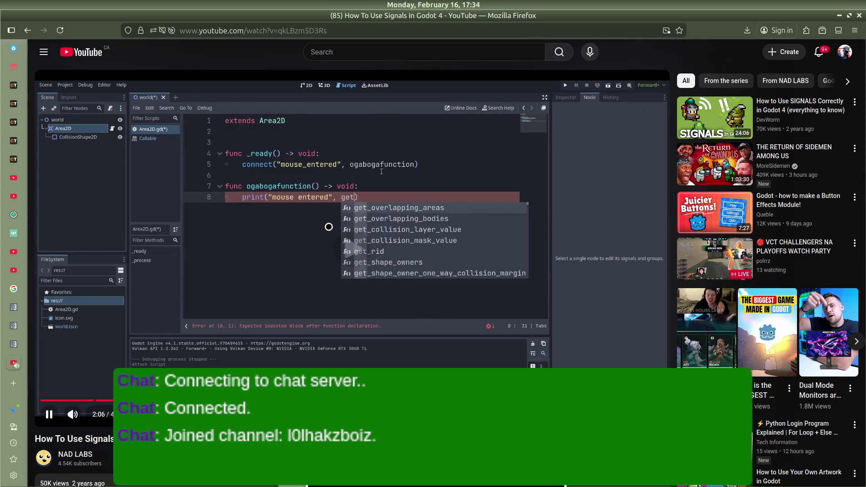
{"action": "left_click", "coordinate": [306, 212]}
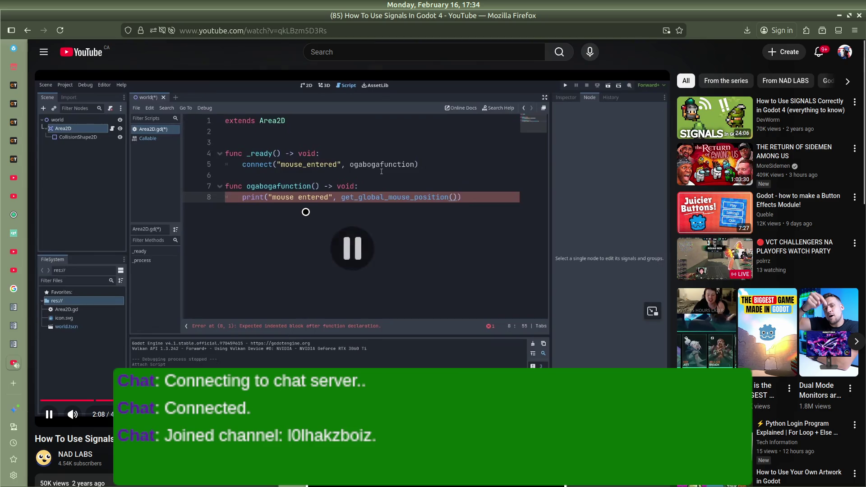
{"action": "key", "text": "alt+Tab"}
Add body_entered() as a second connect argument and edit the body_entered check on line 9
{"action": "left_click", "coordinate": [369, 138]}
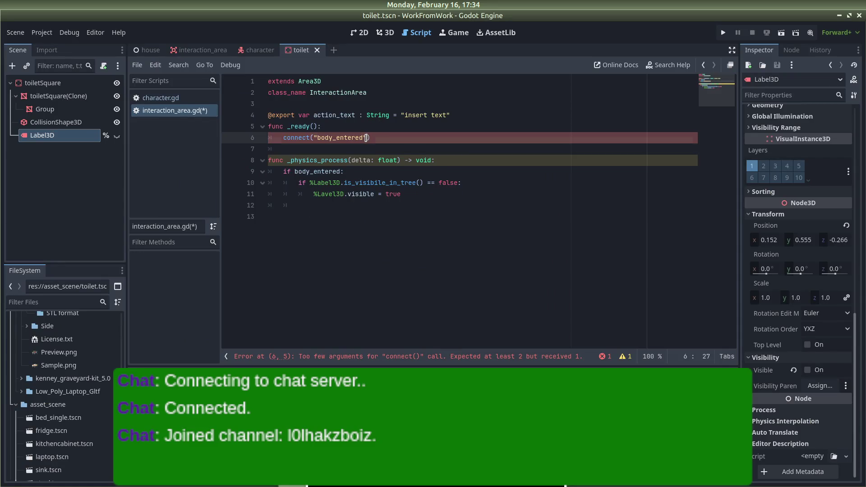
{"action": "key", "text": "alt+Tab"}
{"action": "key", "text": "alt+Tab"}
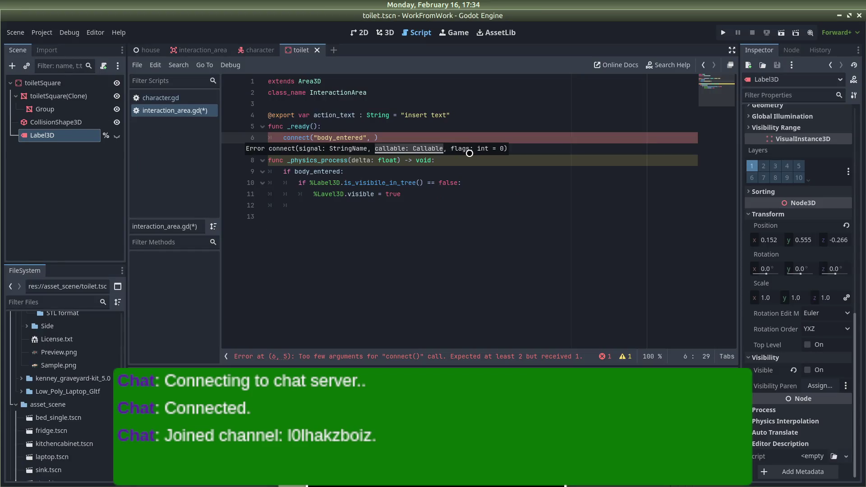
{"action": "type", "text": "body_ente"}
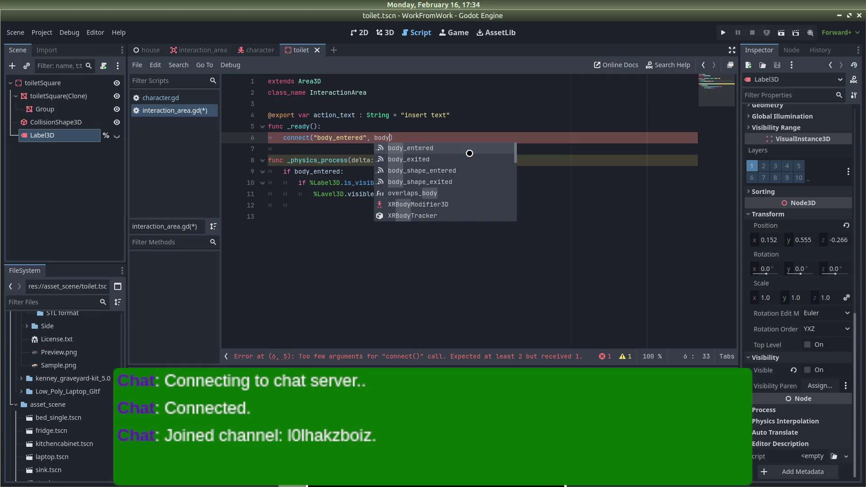
{"action": "type", "text": "red"}
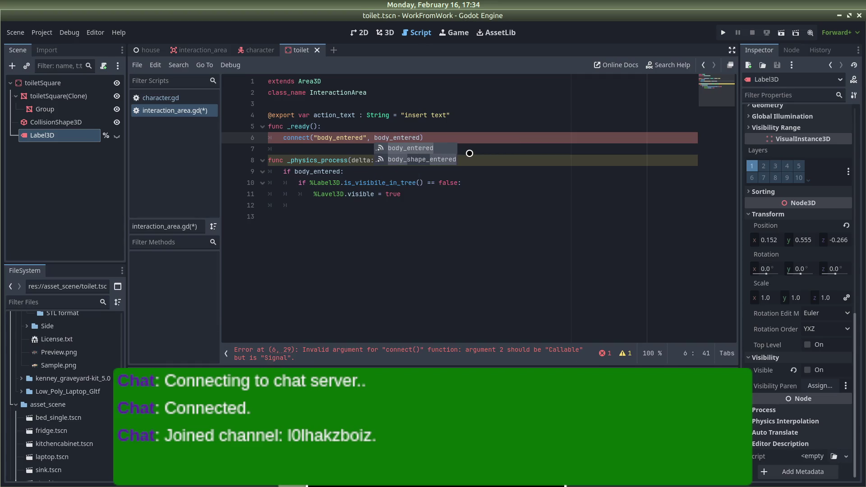
{"action": "type", "text": "("}
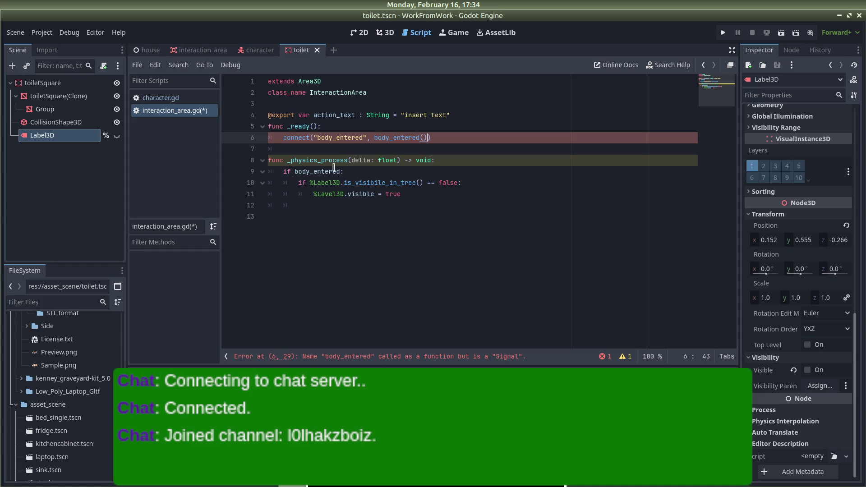
{"action": "left_click", "coordinate": [339, 171]}
{"action": "type", "text": "d("}
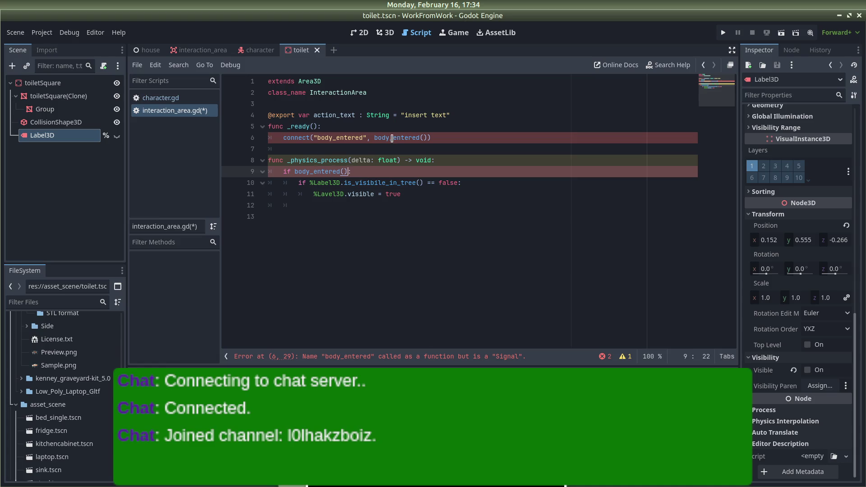
{"action": "left_click", "coordinate": [315, 172]}
Replace body_entered with enter in both the connect call and the if check, then view connect's docs
{"action": "double_click", "coordinate": [393, 138]}
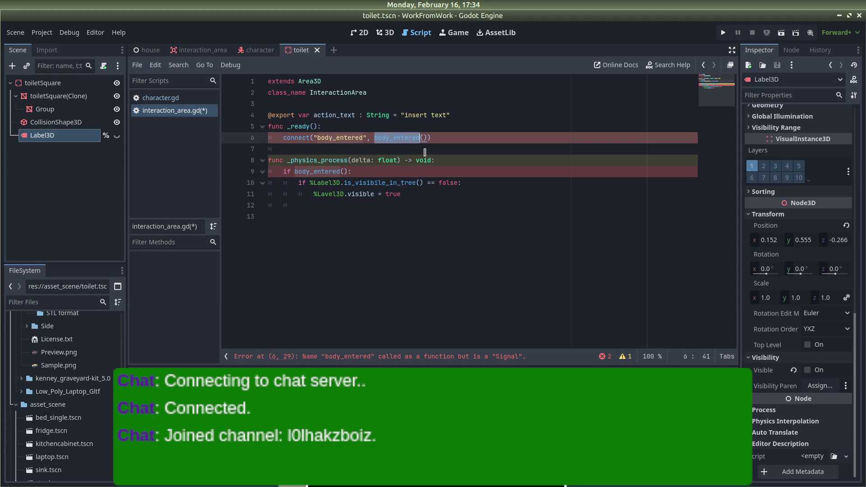
{"action": "type", "text": "enter"}
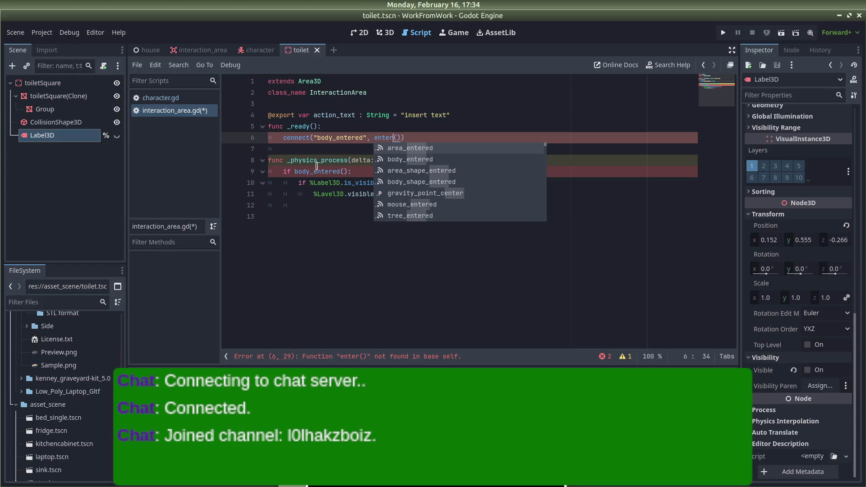
{"action": "double_click", "coordinate": [306, 171]}
{"action": "type", "text": "enter"}
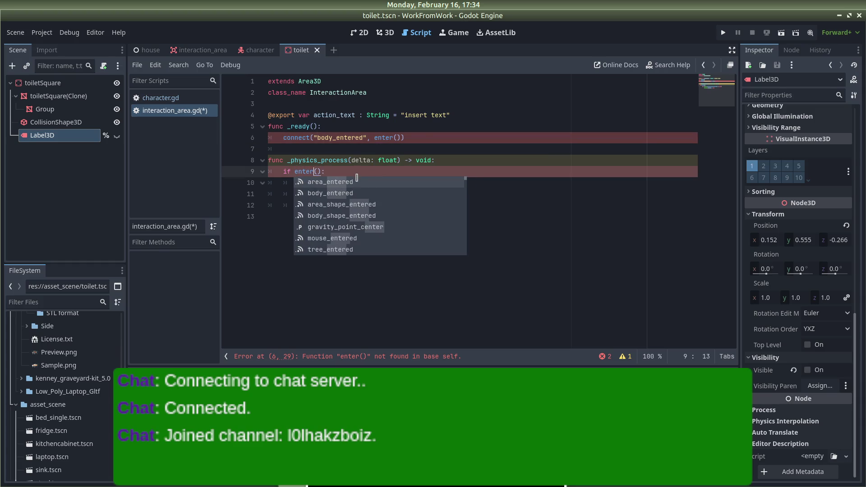
{"action": "left_click", "coordinate": [424, 139]}
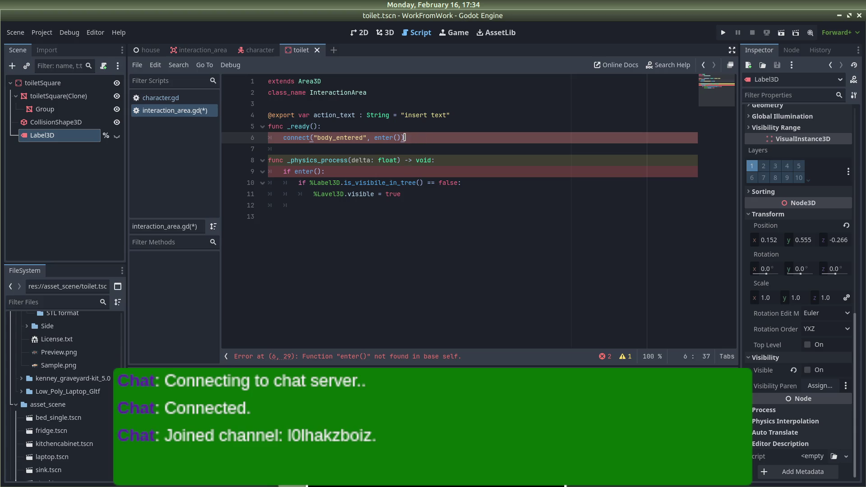
{"action": "left_click", "coordinate": [289, 138]}
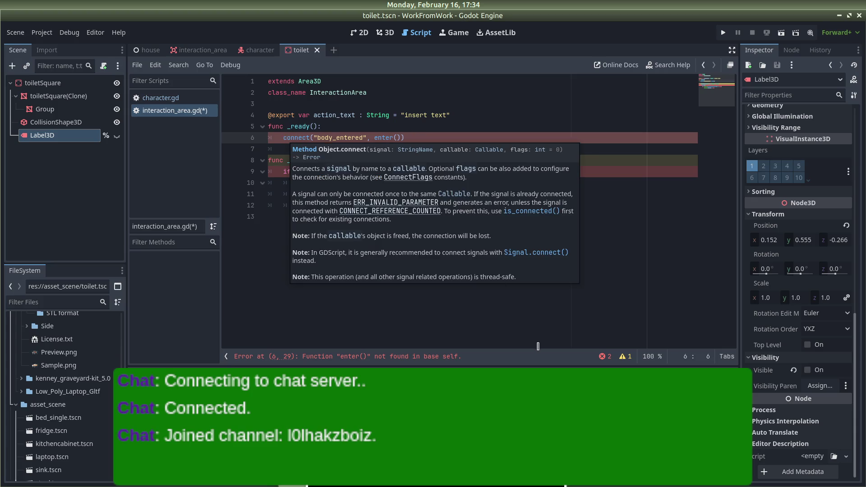
{"action": "left_click", "coordinate": [462, 145]}
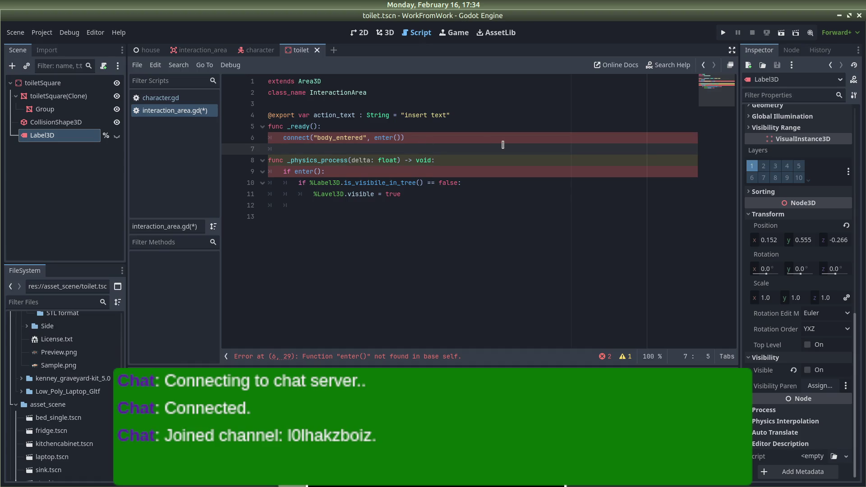
Add a new func enter(): function whose body is pass
{"action": "key", "text": "BackSpace"}
{"action": "key", "text": "Return"}
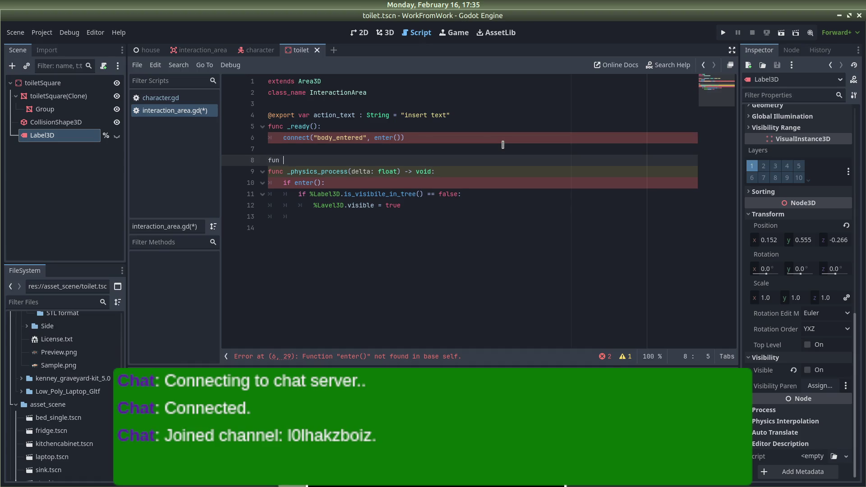
{"action": "type", "text": "enter()"}
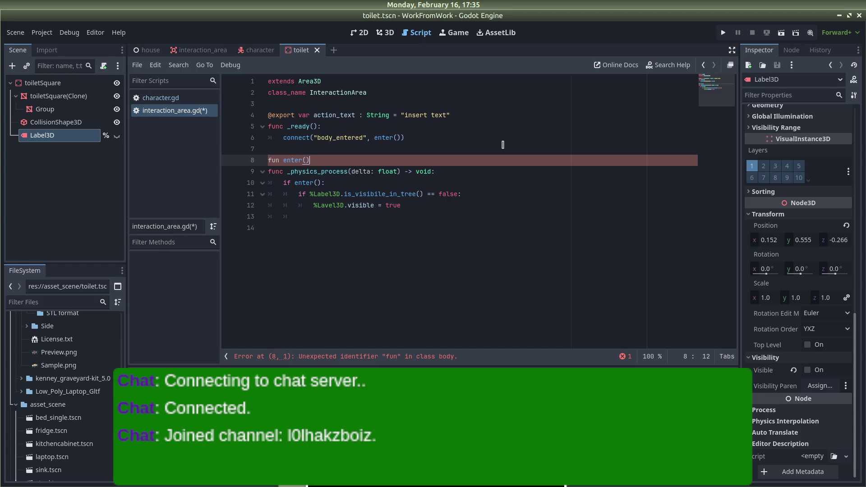
{"action": "type", "text": ":"}
{"action": "key", "text": "Return"}
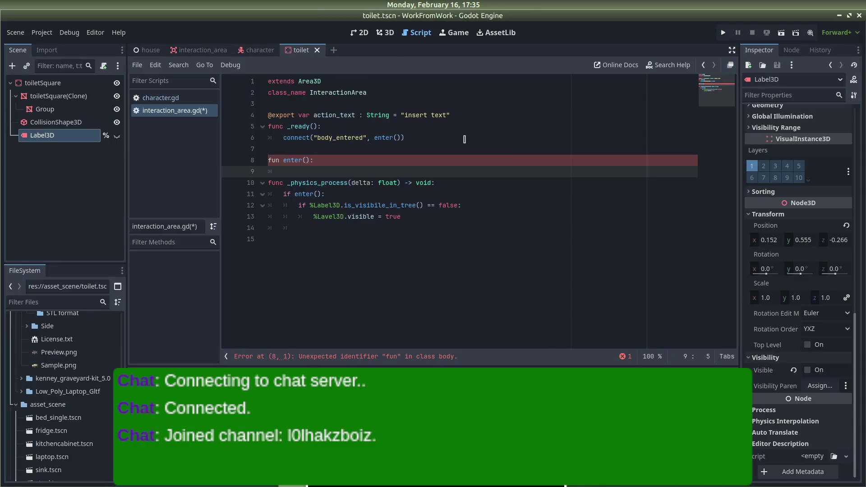
{"action": "left_click", "coordinate": [280, 159]}
{"action": "type", "text": "c"}
{"action": "left_click", "coordinate": [326, 170]}
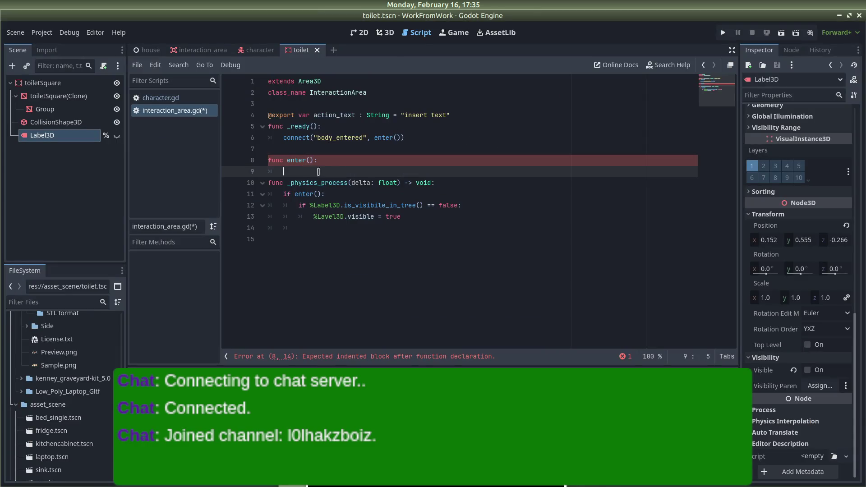
{"action": "type", "text": "pass"}
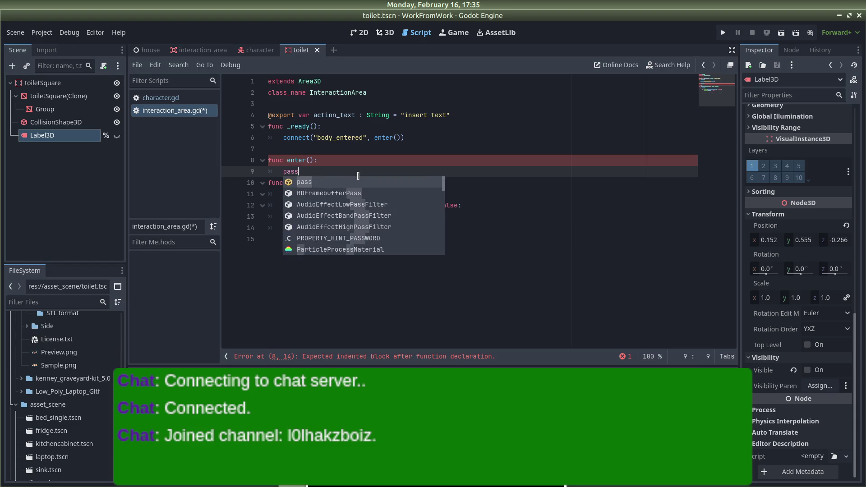
{"action": "key", "text": "Return"}
{"action": "key", "text": "Return"}
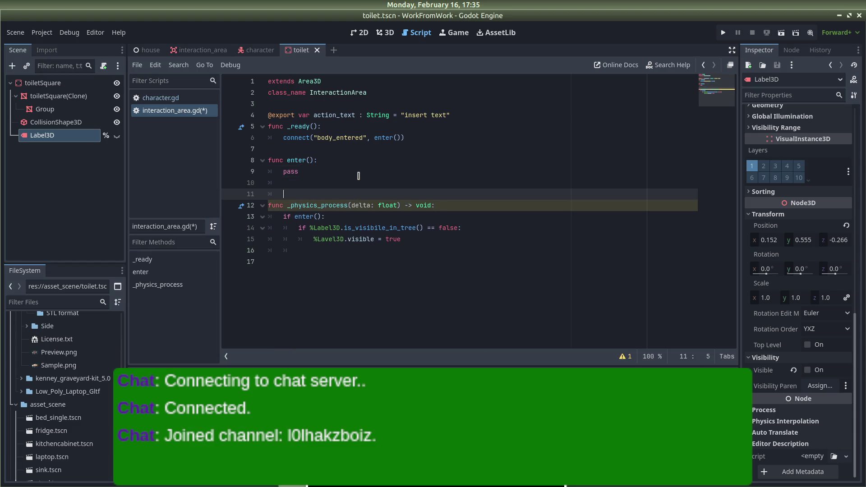
{"action": "left_click", "coordinate": [326, 160]}
Switch to the YouTube tutorial and resume playing the video
{"action": "key", "text": "alt+Tab"}
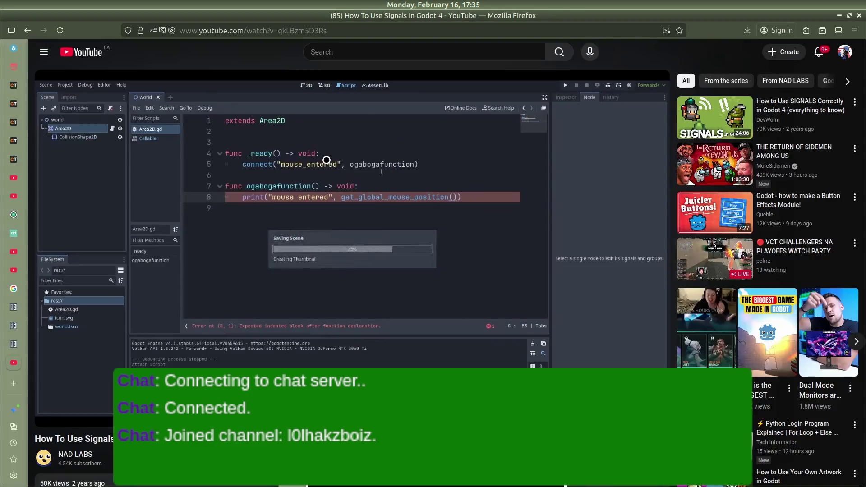
{"action": "key", "text": "alt+Tab"}
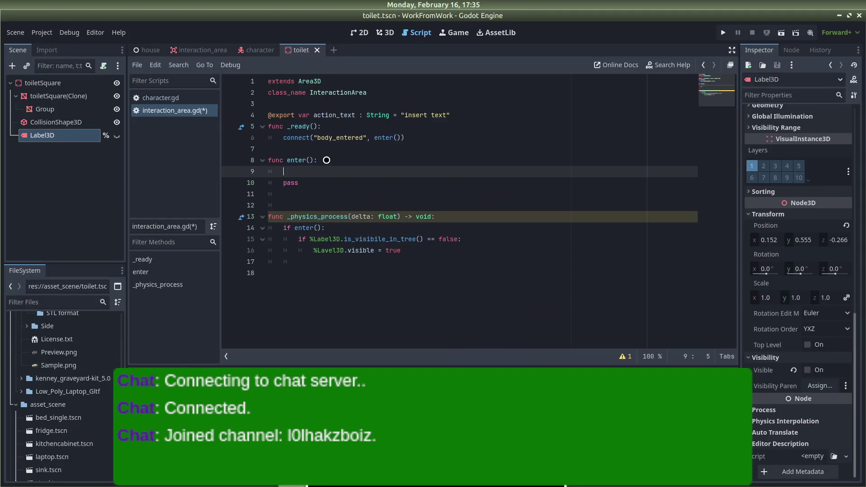
{"action": "key", "text": "alt+Tab"}
{"action": "key", "text": "alt+Tab"}
{"action": "key", "text": "super"}
{"action": "key", "text": "alt+Tab"}
{"action": "key", "text": "space"}
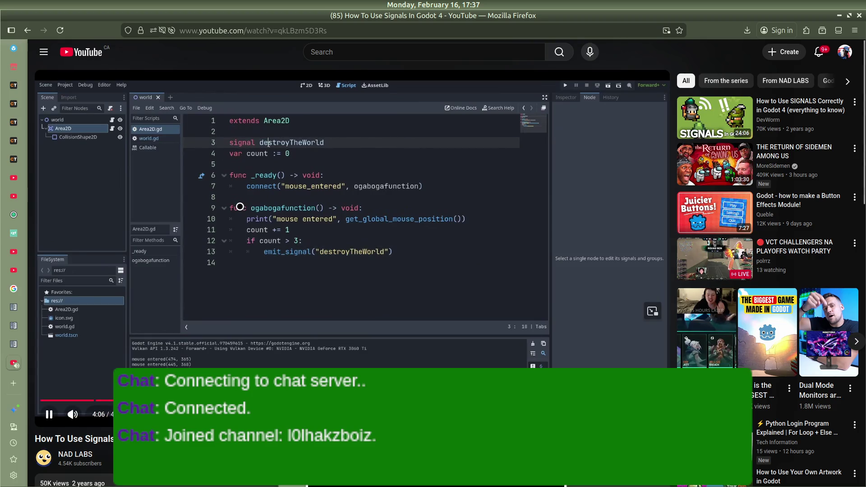
Pause the tutorial at the emit_signal example and bring the Godot editor back to the front
{"action": "left_click", "coordinate": [237, 203]}
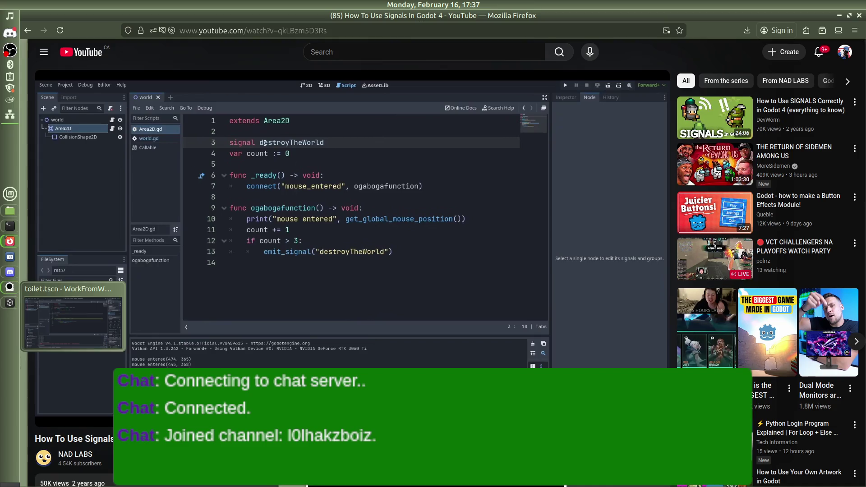
{"action": "left_click", "coordinate": [9, 287]}
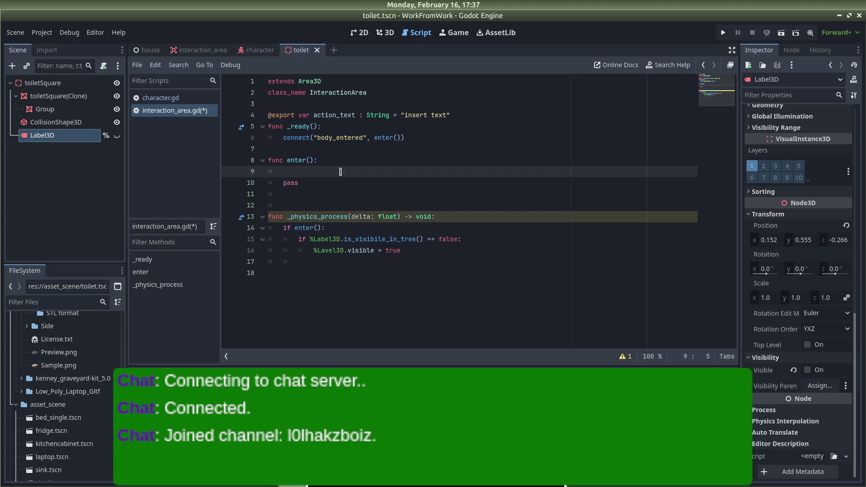
Declare var current_body := PhysicsBody3D on a new line under class_name
{"action": "type", "text": "body"}
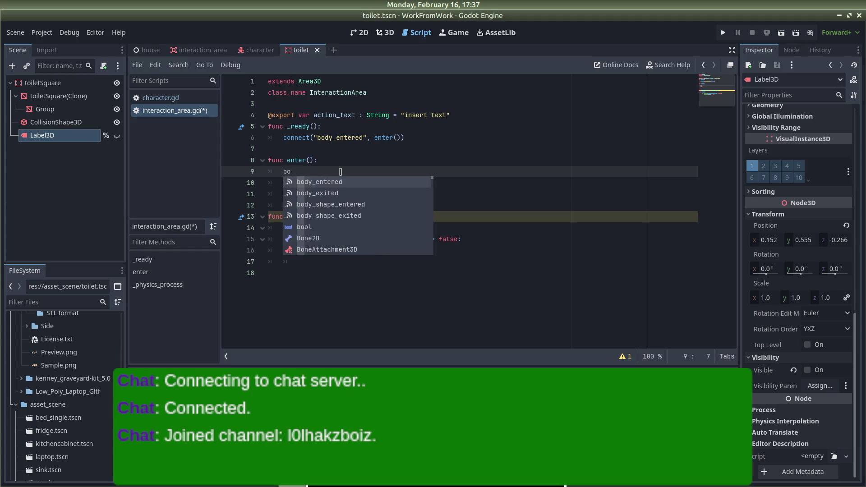
{"action": "key", "text": "BackSpace"}
{"action": "key", "text": "BackSpace"}
{"action": "key", "text": "BackSpace"}
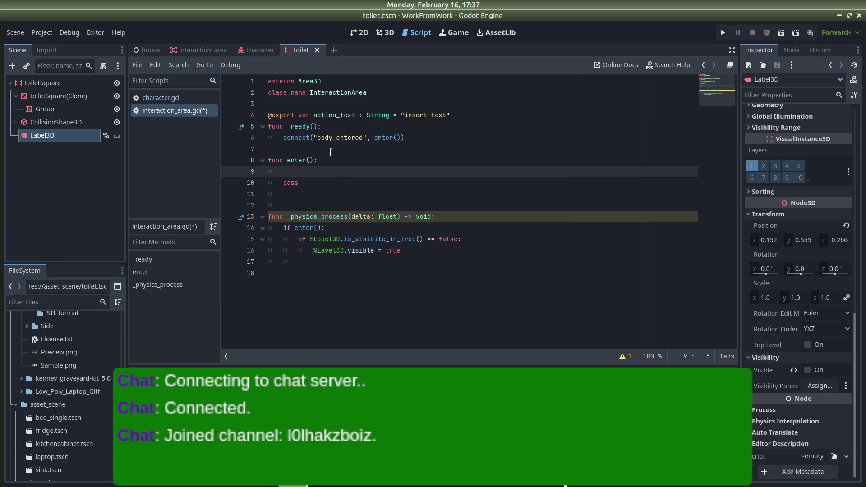
{"action": "left_click", "coordinate": [306, 103]}
{"action": "key", "text": "Return"}
{"action": "key", "text": "Up"}
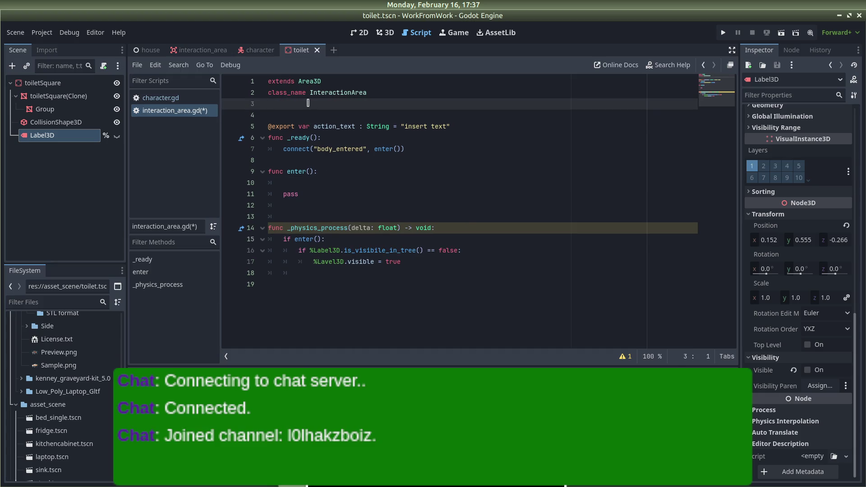
{"action": "key", "text": "Return"}
{"action": "type", "text": "var "}
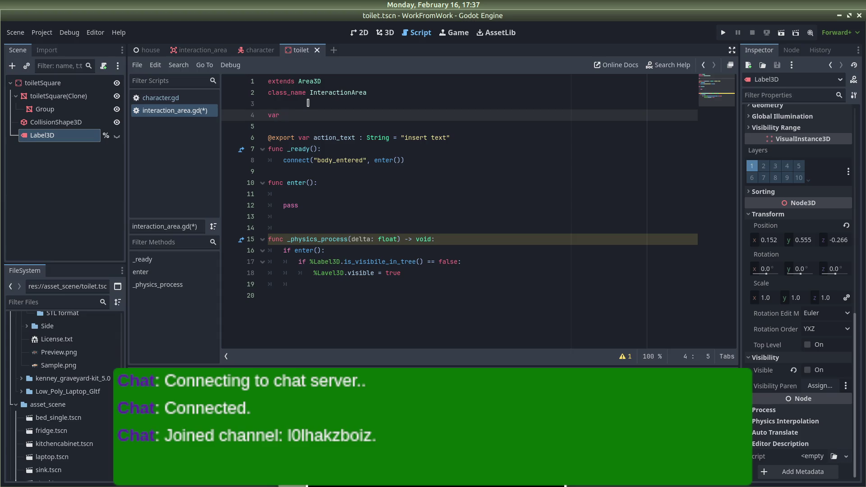
{"action": "type", "text": "current_intera"}
{"action": "type", "text": "ctab"}
{"action": "key", "text": "BackSpace"}
{"action": "key", "text": "BackSpace"}
{"action": "key", "text": "BackSpace"}
{"action": "type", "text": "ody "}
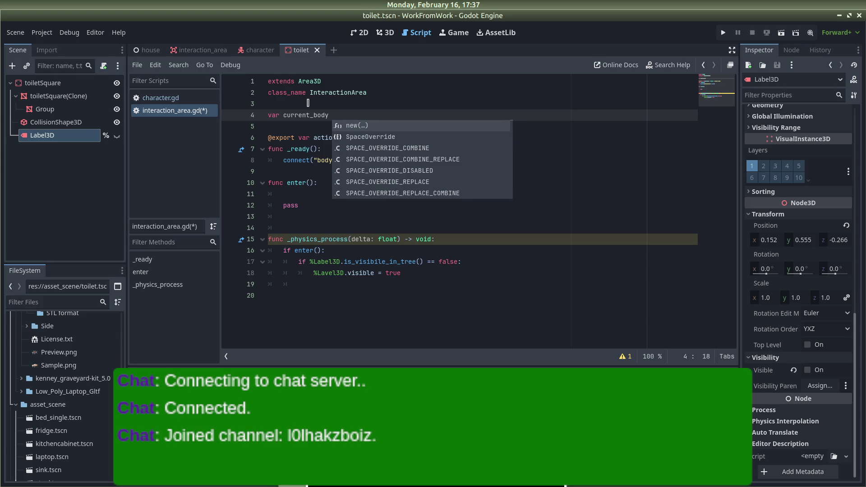
{"action": "type", "text": ":= S"}
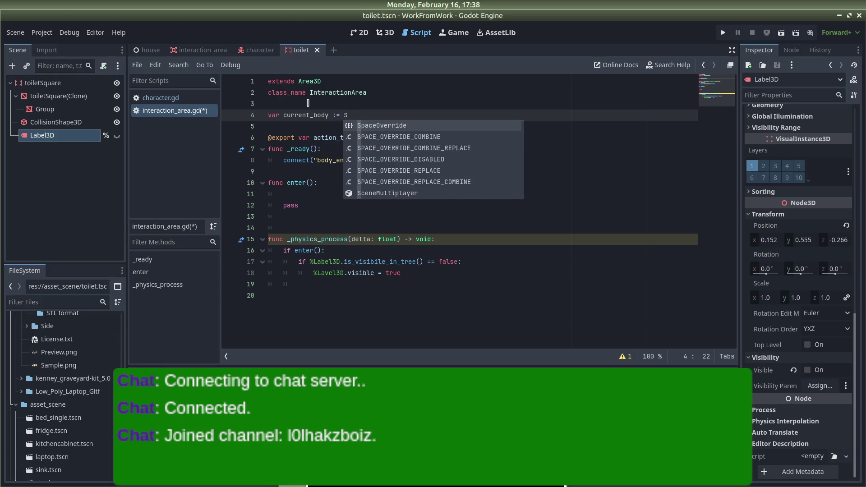
{"action": "key", "text": "BackSpace"}
{"action": "type", "text": "PhysicsB"}
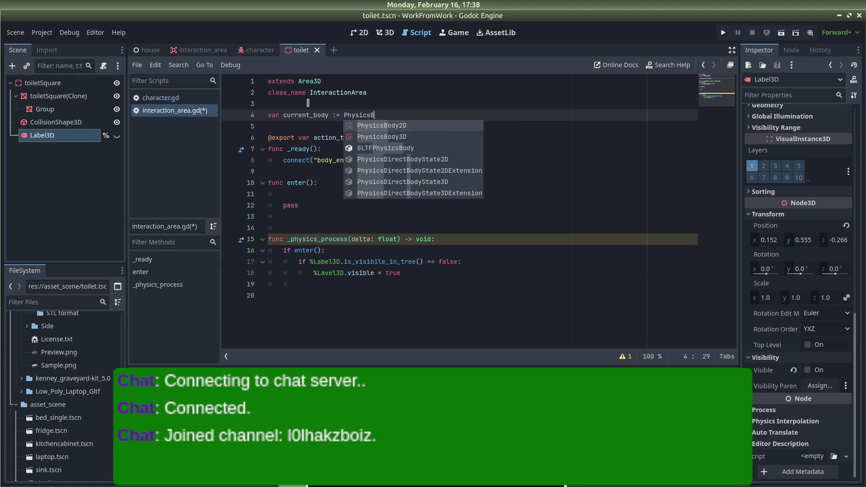
{"action": "type", "text": "ody3D"}
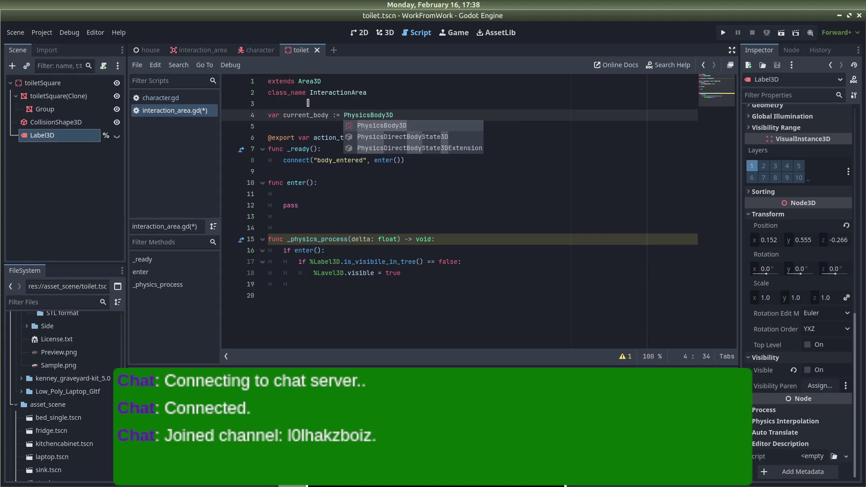
{"action": "left_click", "coordinate": [336, 100]}
Write current_body = body as the first line inside enter()
{"action": "left_click", "coordinate": [330, 193]}
{"action": "type", "text": "body"}
{"action": "key", "text": "BackSpace"}
{"action": "key", "text": "BackSpace"}
{"action": "key", "text": "BackSpace"}
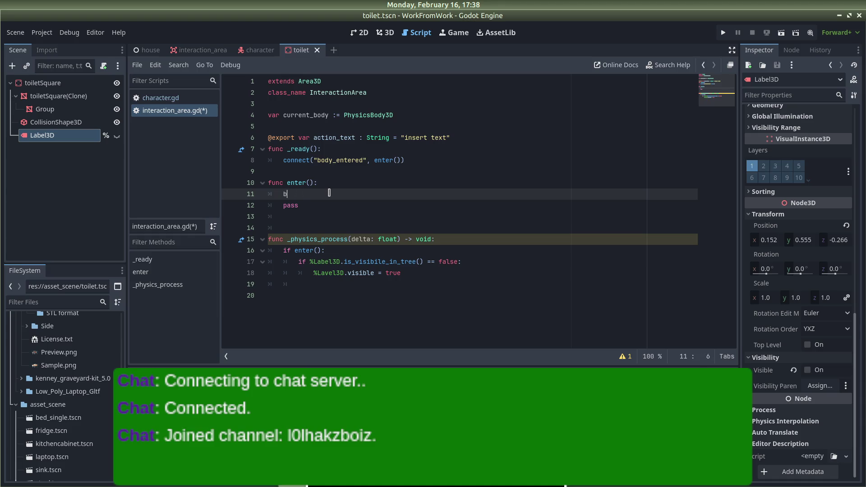
{"action": "type", "text": "current_body = bo"}
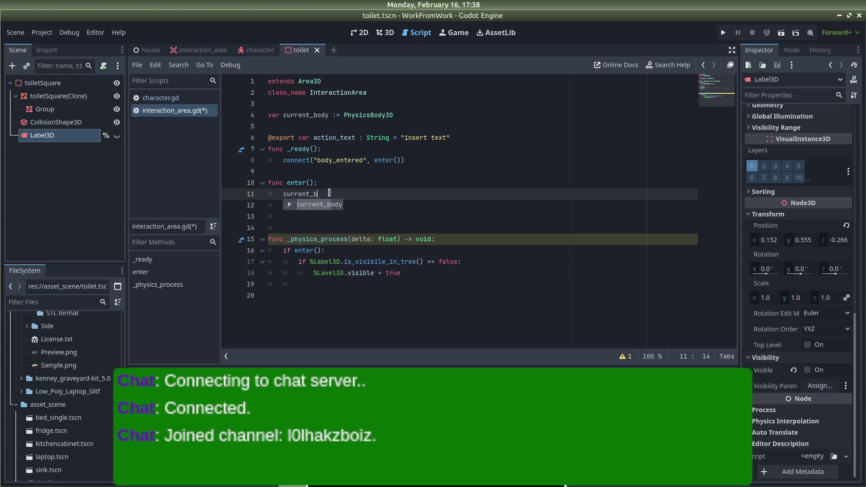
{"action": "type", "text": "dy"}
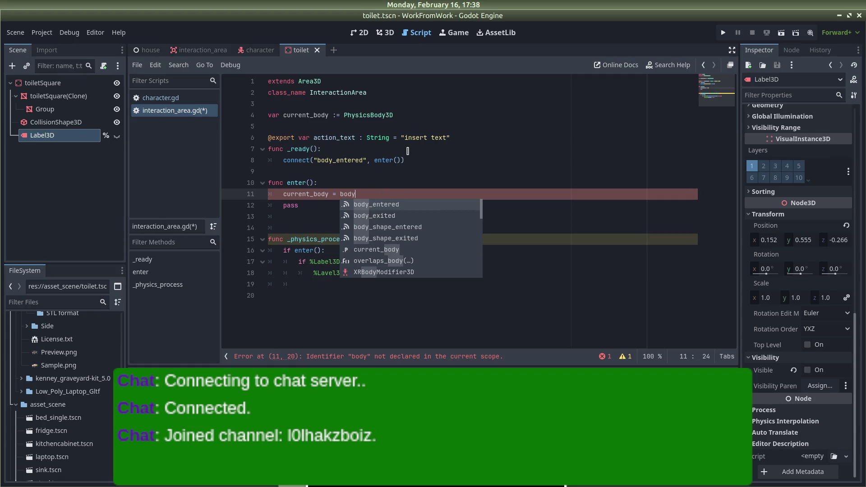
{"action": "left_click", "coordinate": [408, 151]}
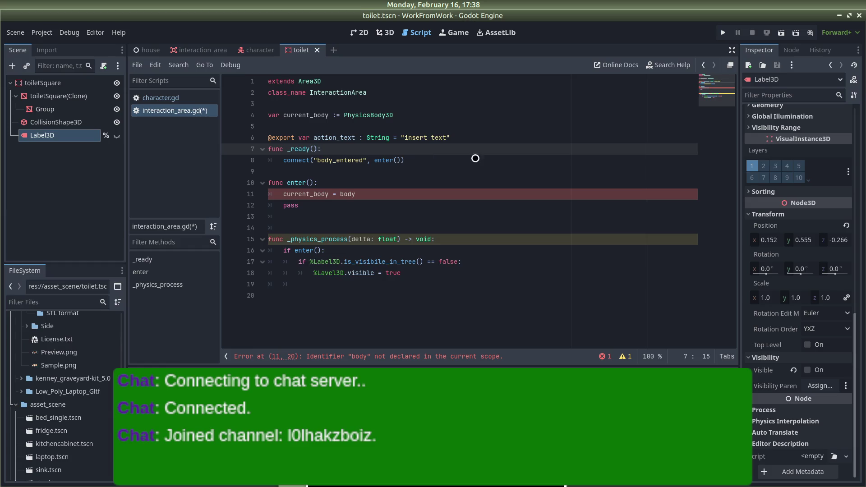
{"action": "key", "text": "alt+Tab"}
{"action": "key", "text": "alt+Tab"}
{"action": "key", "text": "alt+Tab"}
{"action": "key", "text": "alt+Tab"}
{"action": "key", "text": "alt+Tab"}
{"action": "key", "text": "alt+Tab"}
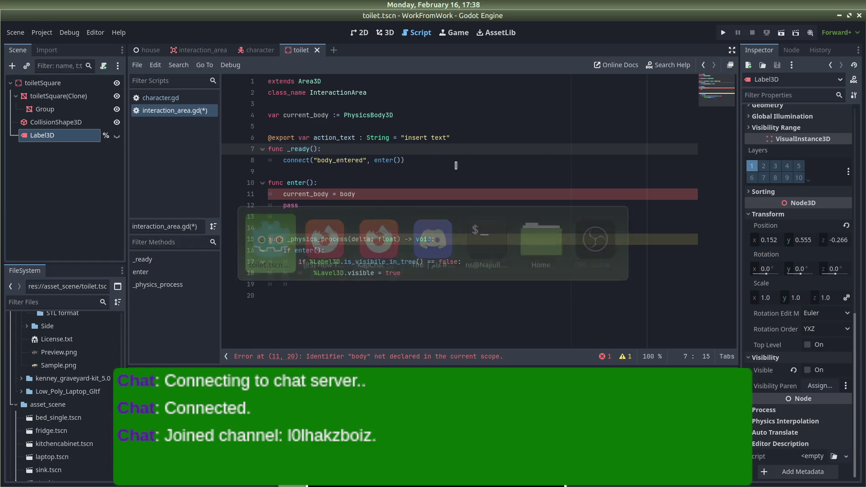
{"action": "key", "text": "alt+Tab"}
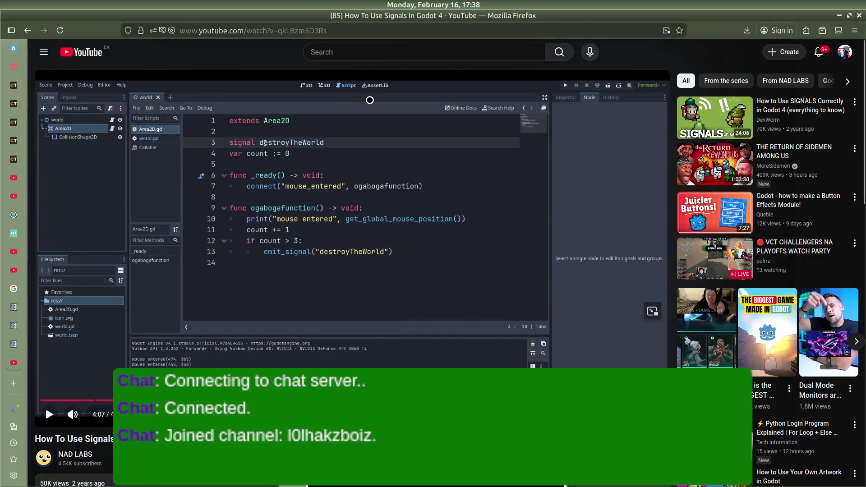
Search Google for 'how to use body entered signal godot' in a new tab
{"action": "key", "text": "ctrl+t"}
{"action": "type", "text": "how to use body entert"}
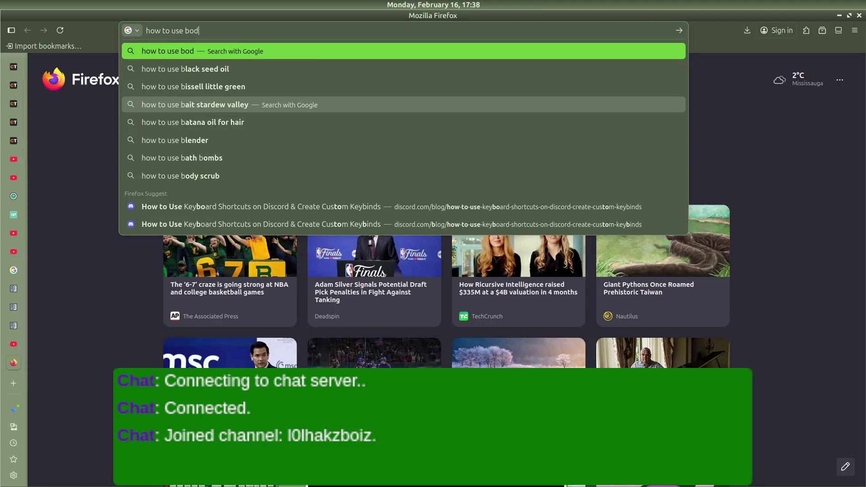
{"action": "key", "text": "BackSpace"}
{"action": "key", "text": "BackSpace"}
{"action": "type", "text": "ed signa"}
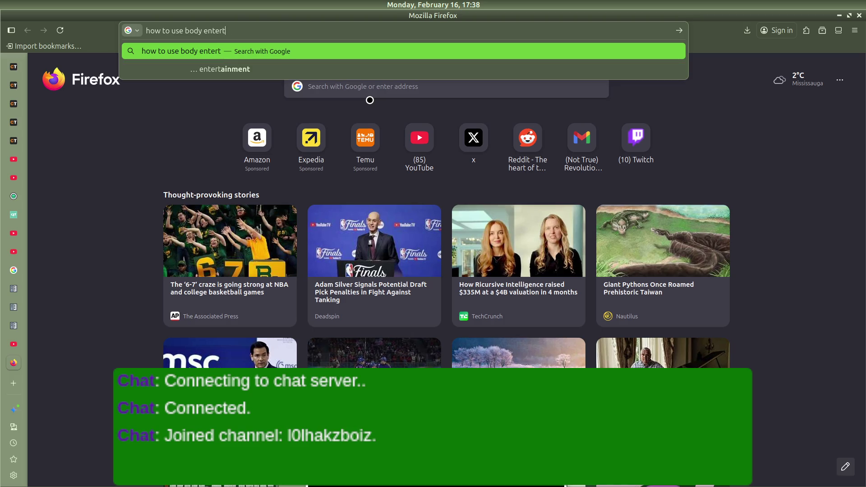
{"action": "type", "text": "l godot"}
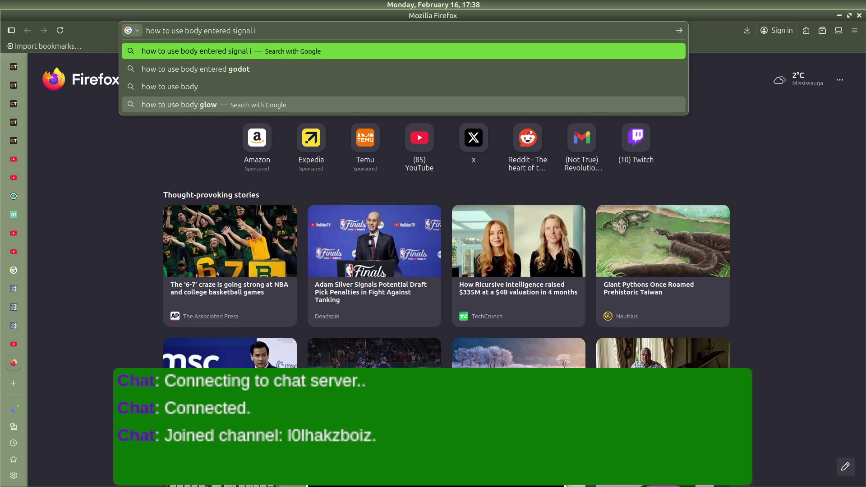
{"action": "key", "text": "Return"}
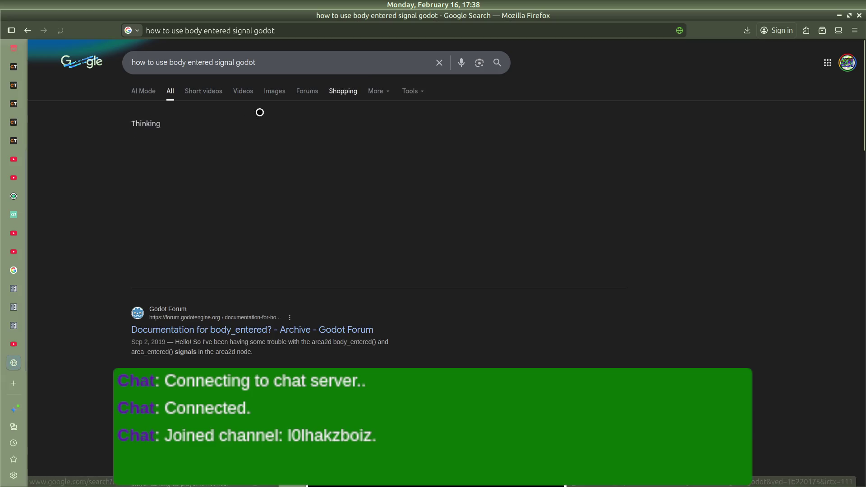
{"action": "scroll", "coordinate": [217, 326], "scroll_direction": "down", "scroll_amount": 4}
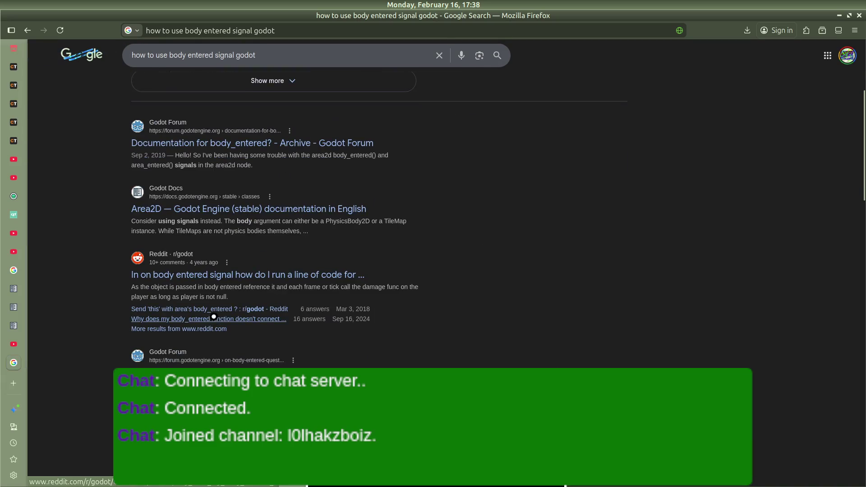
{"action": "scroll", "coordinate": [217, 326], "scroll_direction": "up", "scroll_amount": 5}
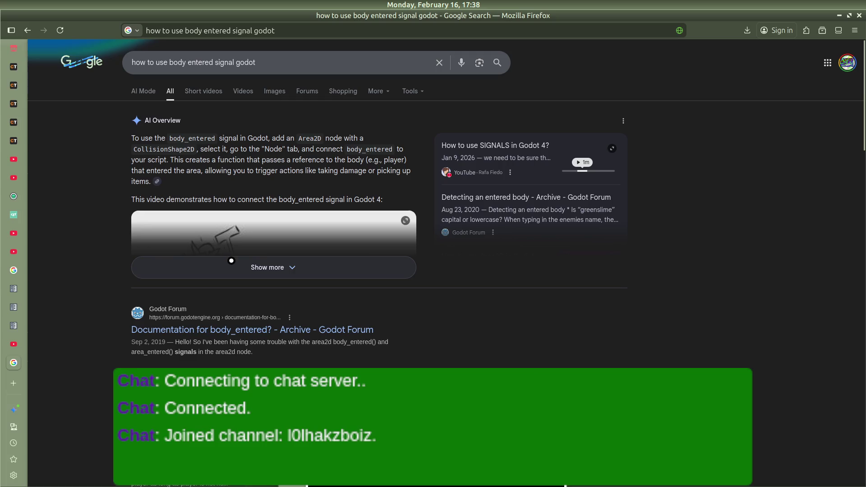
Watch the How to use SIGNALS in Godot 4? video, pause it, and return to Godot
{"action": "left_click", "coordinate": [246, 240]}
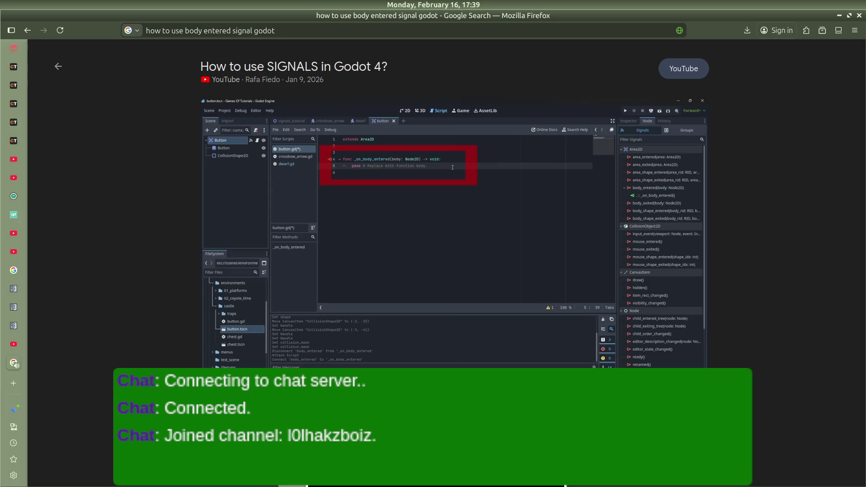
{"action": "left_click", "coordinate": [403, 219]}
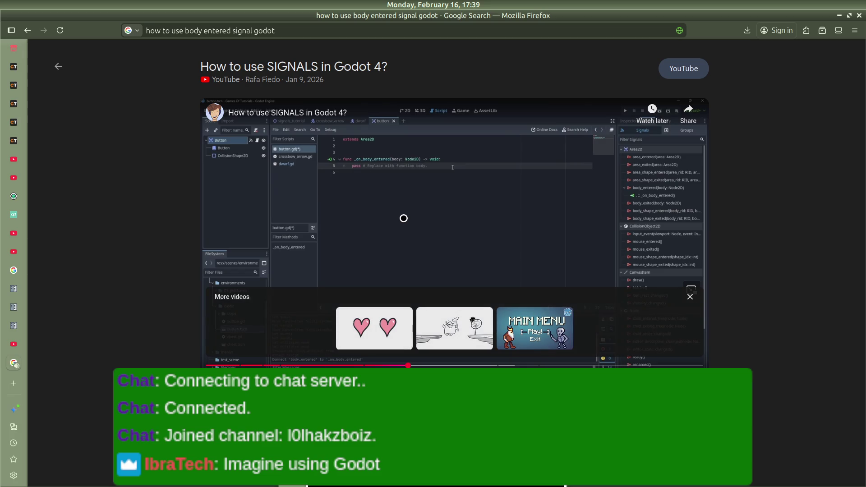
{"action": "key", "text": "super"}
{"action": "left_click", "coordinate": [182, 129]}
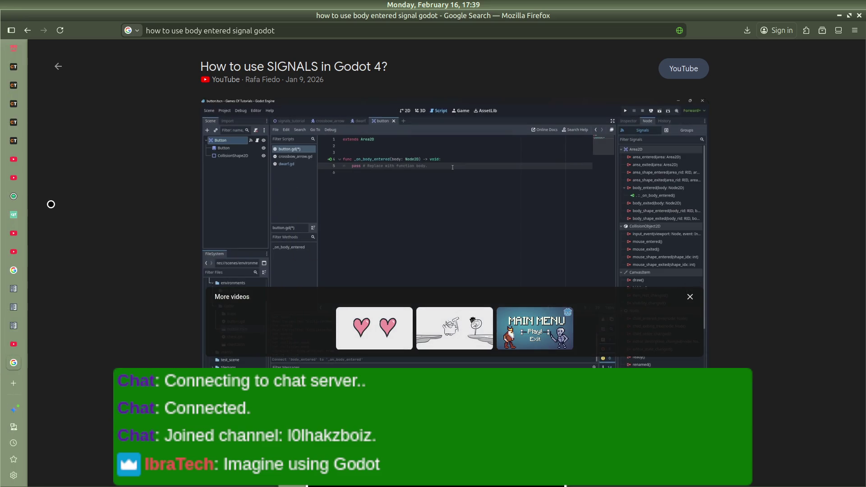
{"action": "key", "text": "alt+Tab"}
{"action": "key", "text": "alt+Tab"}
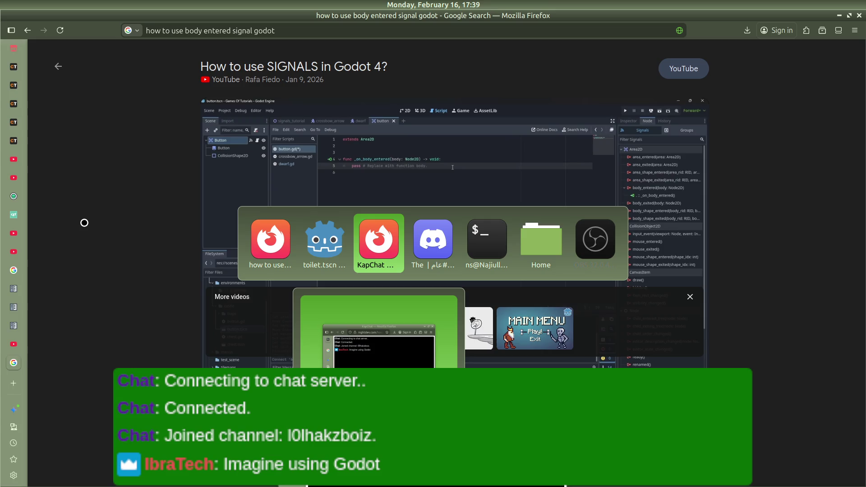
{"action": "key", "text": "alt+Tab"}
{"action": "key", "text": "alt+Tab"}
{"action": "key", "text": "alt+Tab"}
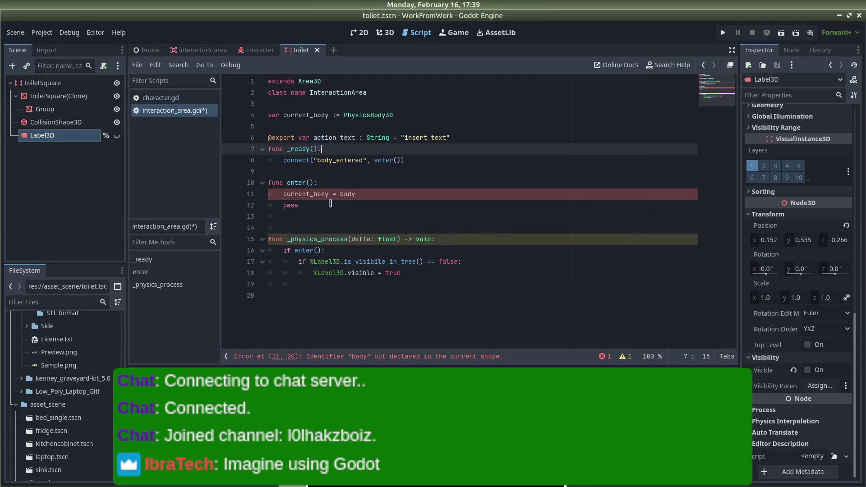
Add a body parameter to the enter function on line 10 so it reads enter(body)
{"action": "left_click", "coordinate": [313, 179]}
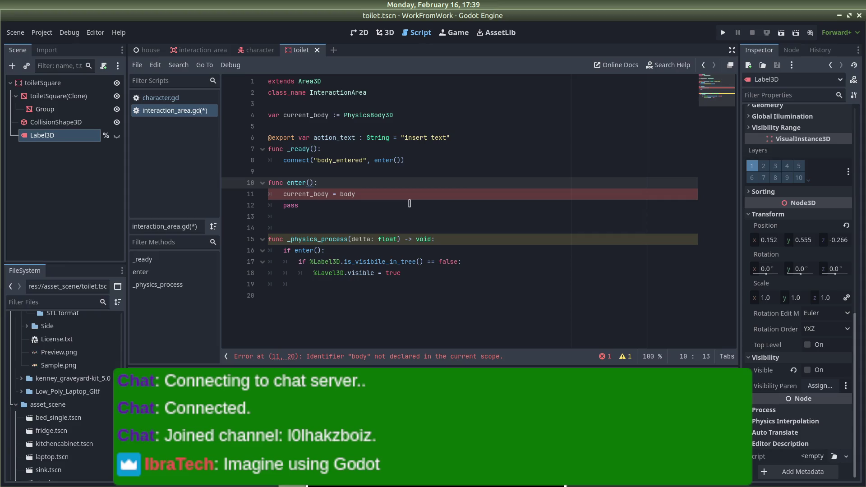
{"action": "type", "text": "bodyt"}
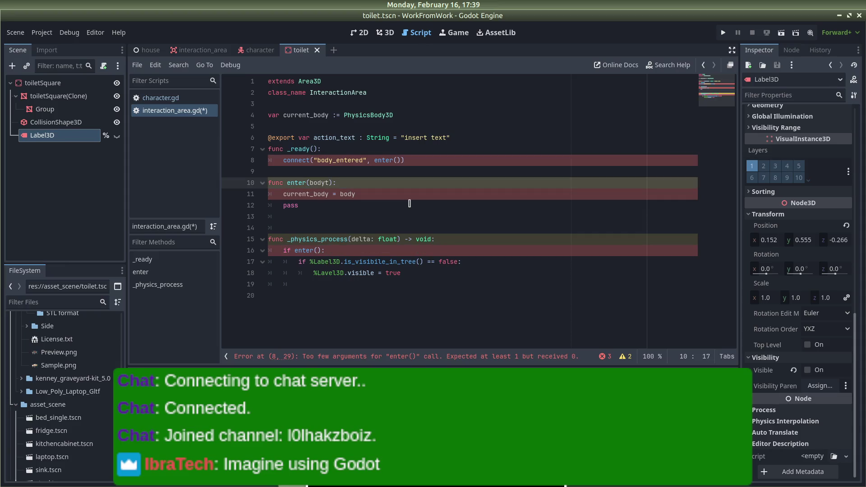
{"action": "left_click", "coordinate": [409, 204]}
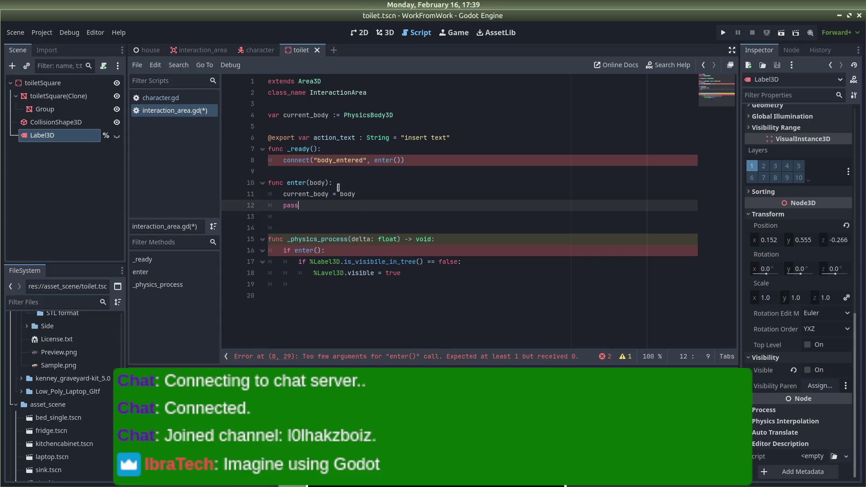
{"action": "left_click", "coordinate": [397, 160]}
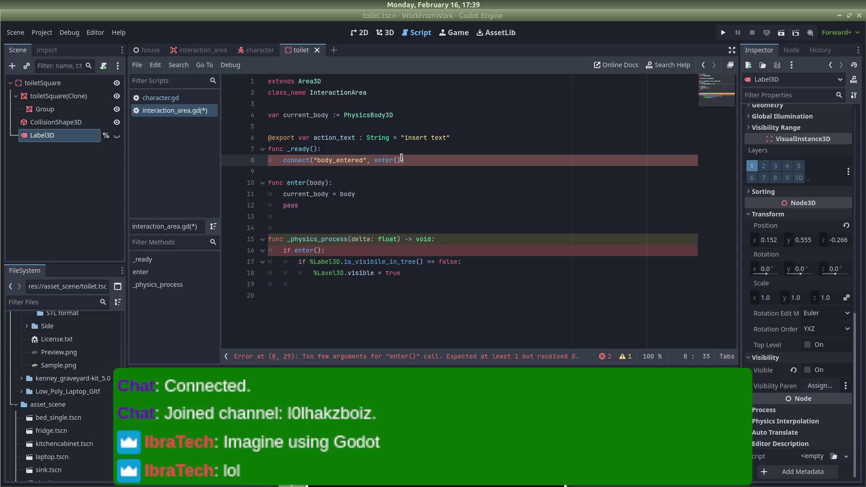
{"action": "left_click", "coordinate": [299, 259]}
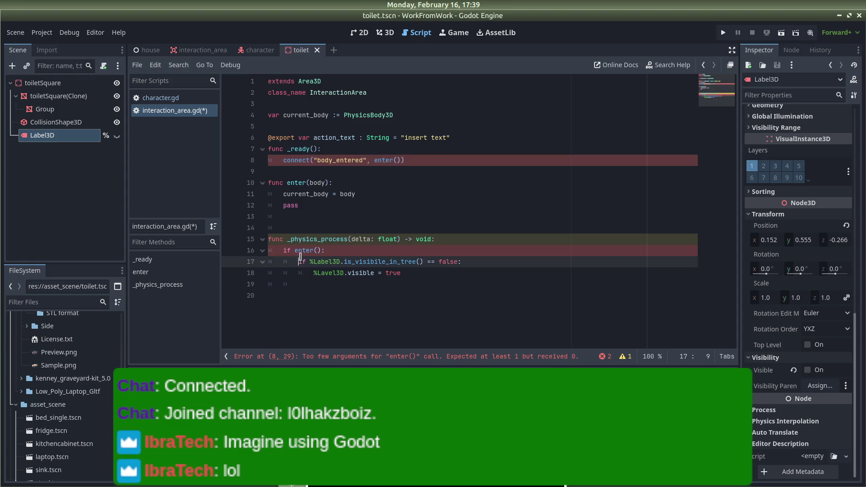
{"action": "key", "text": "Up"}
{"action": "left_click", "coordinate": [338, 250]}
Call enter(current_body) in the physics check and type body:PhysicsBody into connect's enter() call
{"action": "left_click", "coordinate": [318, 249]}
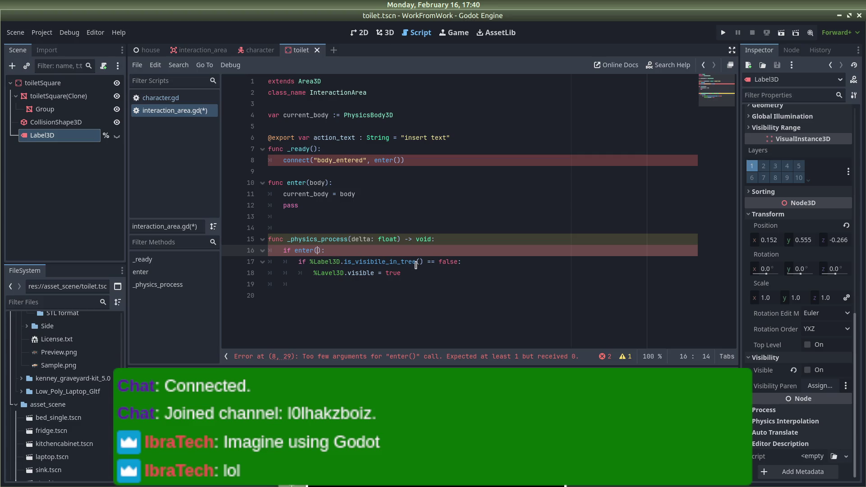
{"action": "type", "text": "current_bo"}
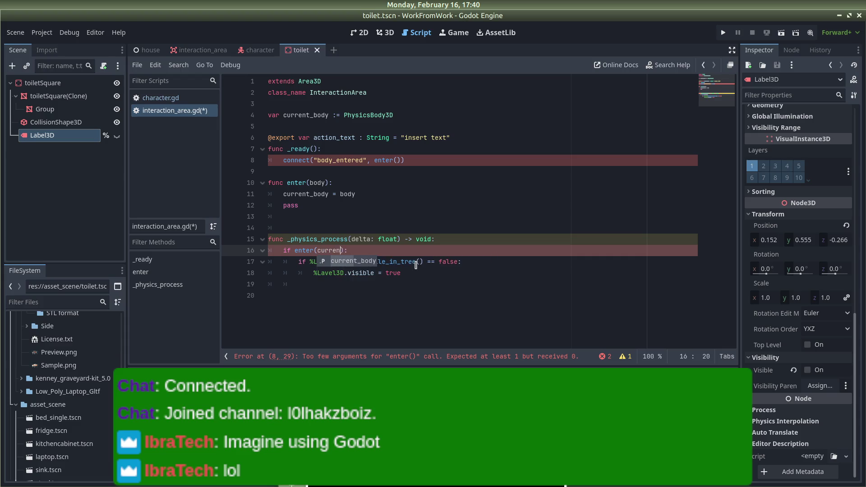
{"action": "type", "text": "dy"}
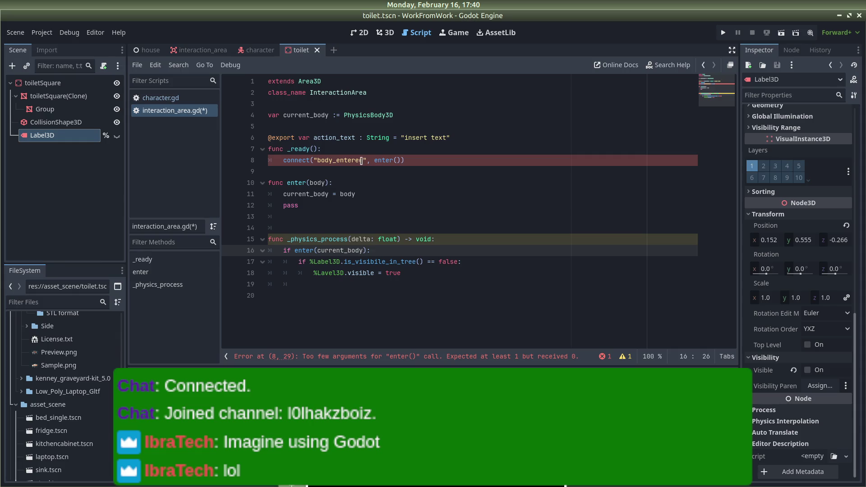
{"action": "left_click", "coordinate": [408, 161]}
{"action": "type", "text": "body:"}
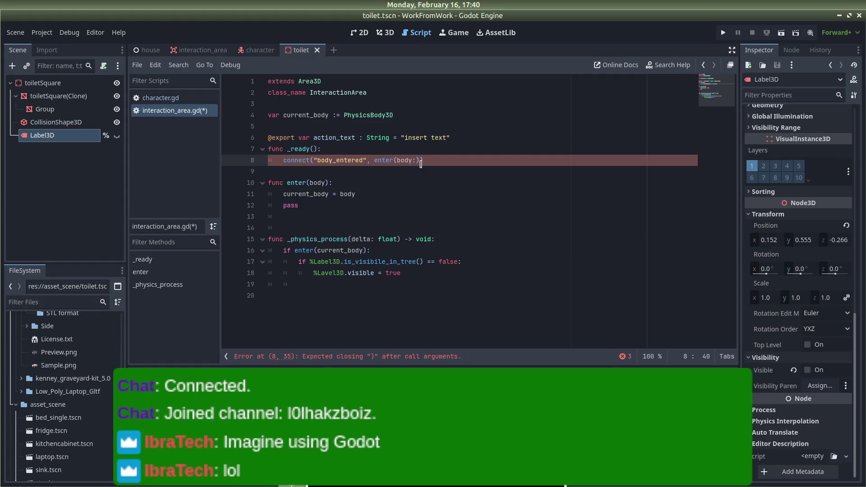
{"action": "type", "text": "Physics"}
{"action": "type", "text": "Body3D"}
{"action": "left_click", "coordinate": [479, 152]}
{"action": "left_click", "coordinate": [479, 158]}
{"action": "key", "text": "ctrl+s"}
Fix the connect call to enter(PhysicsBody3D) by removing the extra parenthesis and body: prefix, then save
{"action": "key", "text": "BackSpace"}
{"action": "left_click", "coordinate": [491, 205]}
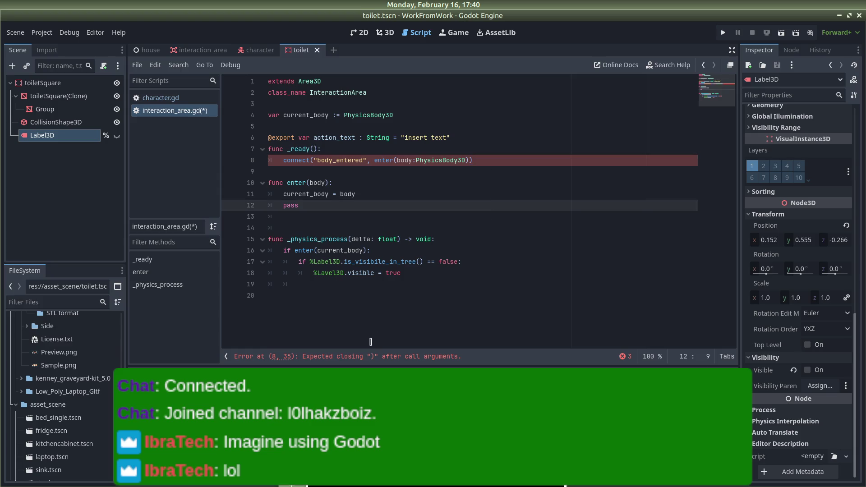
{"action": "left_click", "coordinate": [366, 353]}
{"action": "left_click", "coordinate": [378, 161]}
{"action": "left_click", "coordinate": [445, 160]}
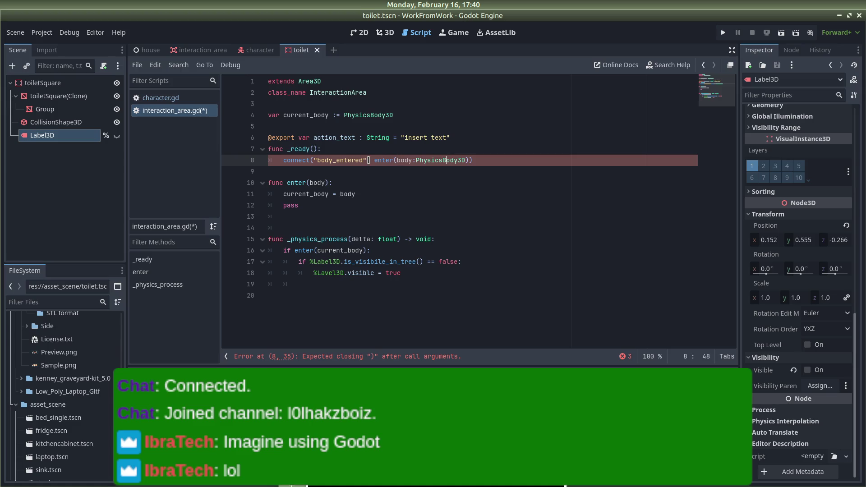
{"action": "mouse_move", "coordinate": [348, 158]}
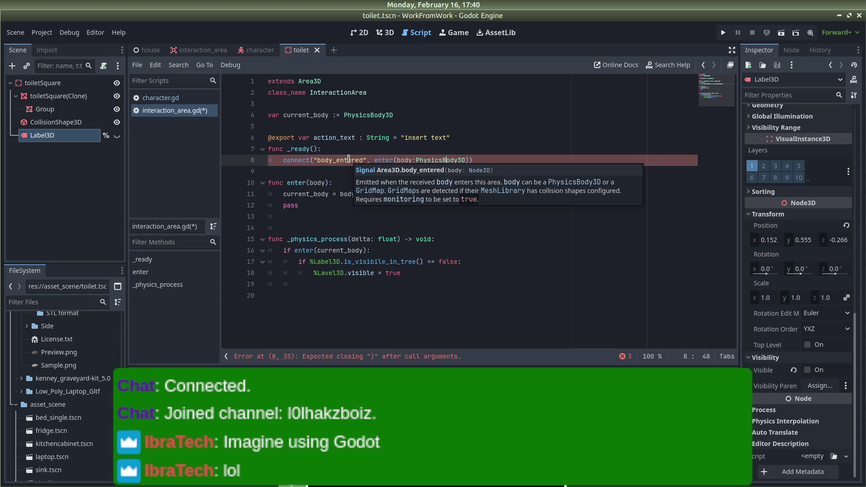
{"action": "left_click", "coordinate": [412, 161]}
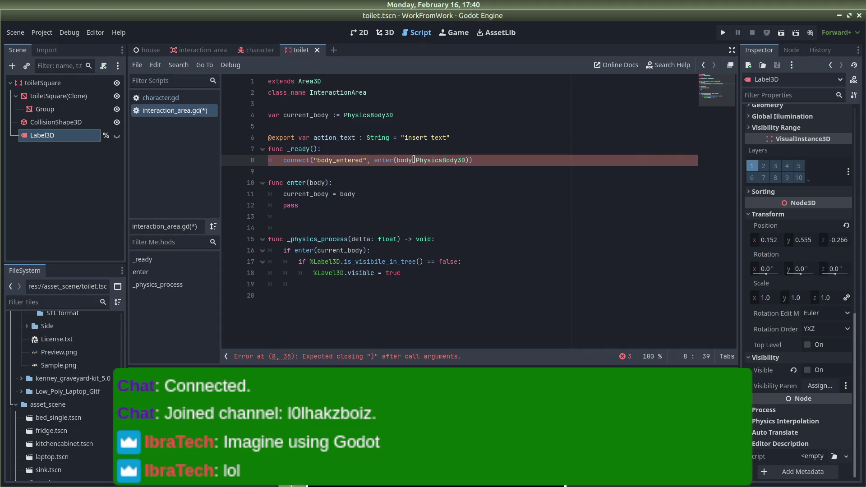
{"action": "key", "text": "BackSpace"}
{"action": "key", "text": "BackSpace"}
{"action": "key", "text": "BackSpace"}
{"action": "left_click", "coordinate": [529, 176]}
{"action": "key", "text": "ctrl+s"}
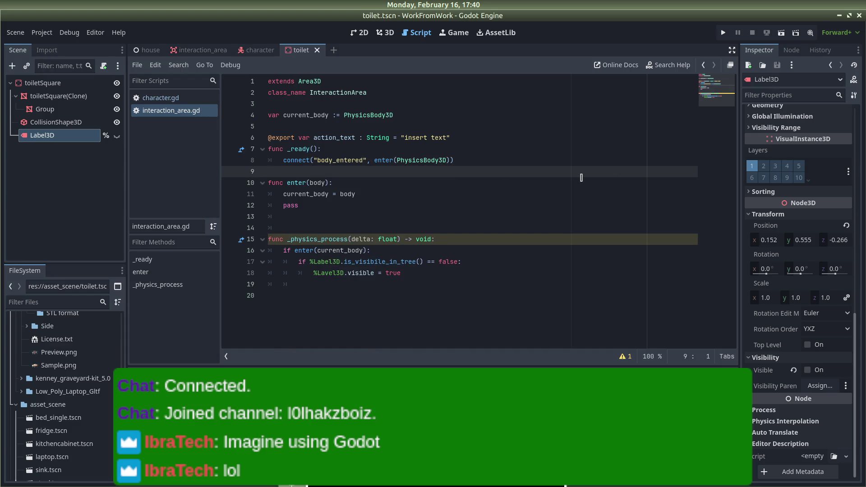
Delete the pass statement from the enter function
{"action": "left_click", "coordinate": [317, 196]}
{"action": "left_click", "coordinate": [313, 204]}
{"action": "key", "text": "BackSpace"}
{"action": "key", "text": "BackSpace"}
{"action": "key", "text": "BackSpace"}
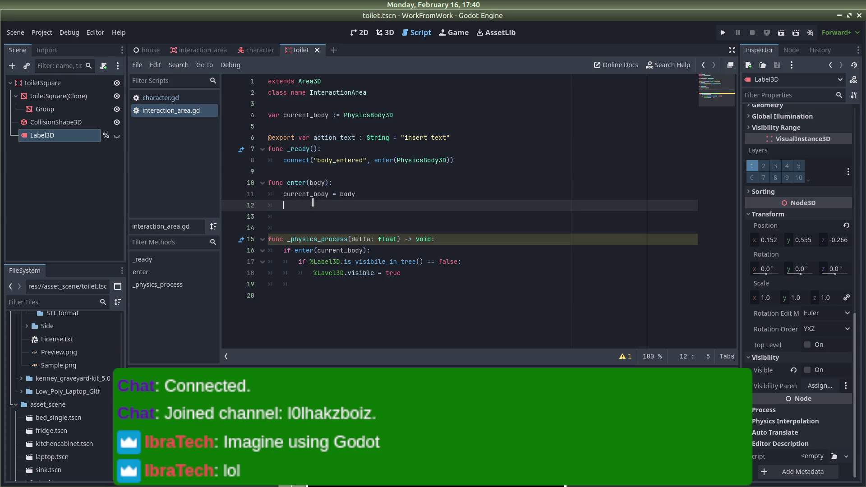
Try adding a -> void return type to enter(body), then remove it and save
{"action": "key", "text": "BackSpace"}
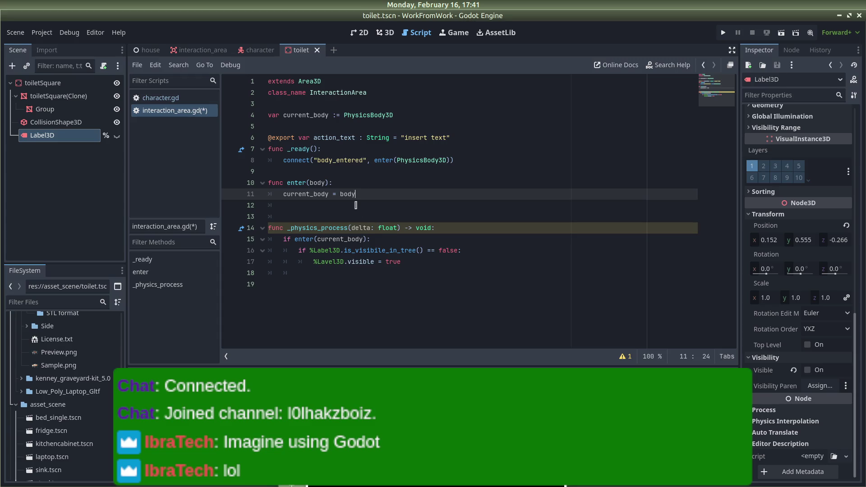
{"action": "left_click", "coordinate": [328, 183]}
{"action": "type", "text": "-"}
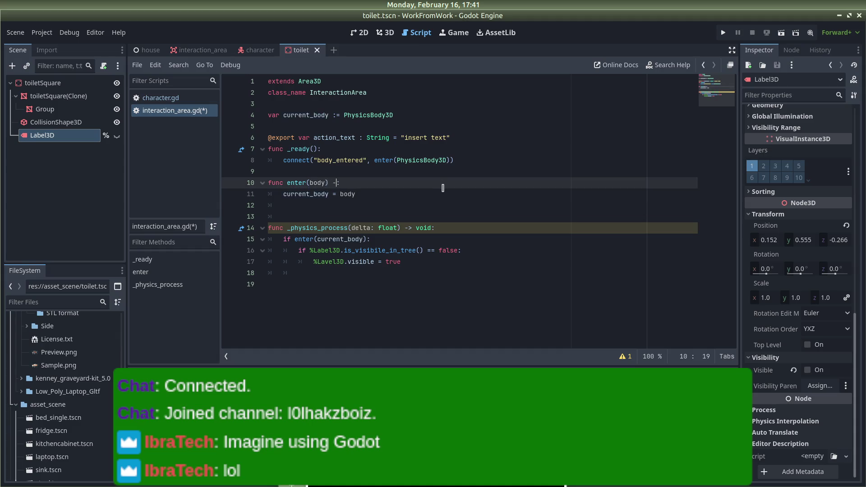
{"action": "key", "text": "BackSpace"}
{"action": "key", "text": "BackSpace"}
{"action": "type", "text": "voidf"}
{"action": "left_click", "coordinate": [410, 239]}
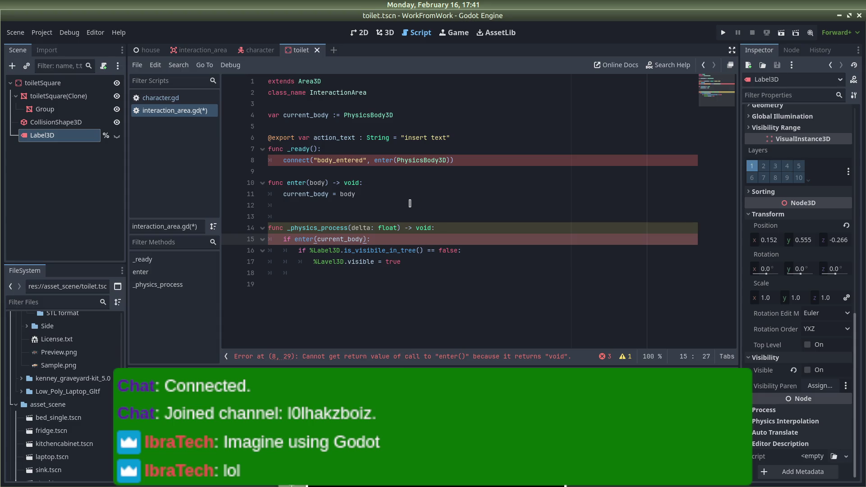
{"action": "left_click", "coordinate": [351, 183]}
{"action": "key", "text": "BackSpace"}
{"action": "key", "text": "BackSpace"}
{"action": "key", "text": "BackSpace"}
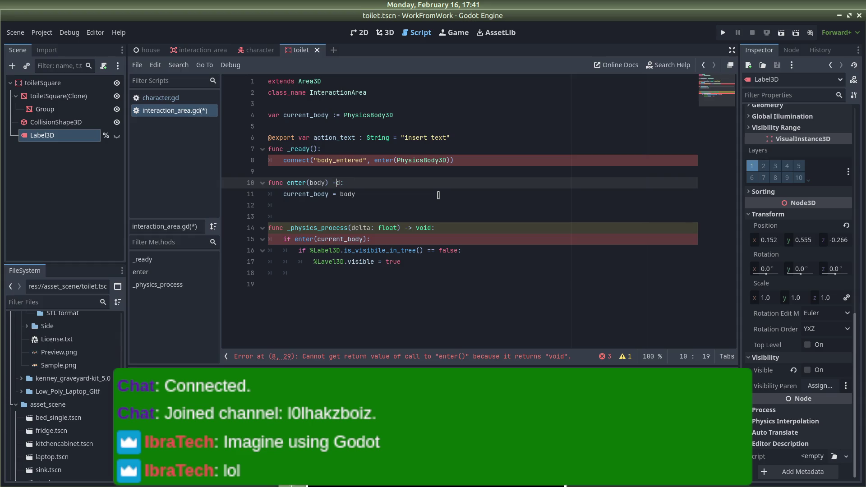
{"action": "key", "text": "Delete"}
{"action": "key", "text": "BackSpace"}
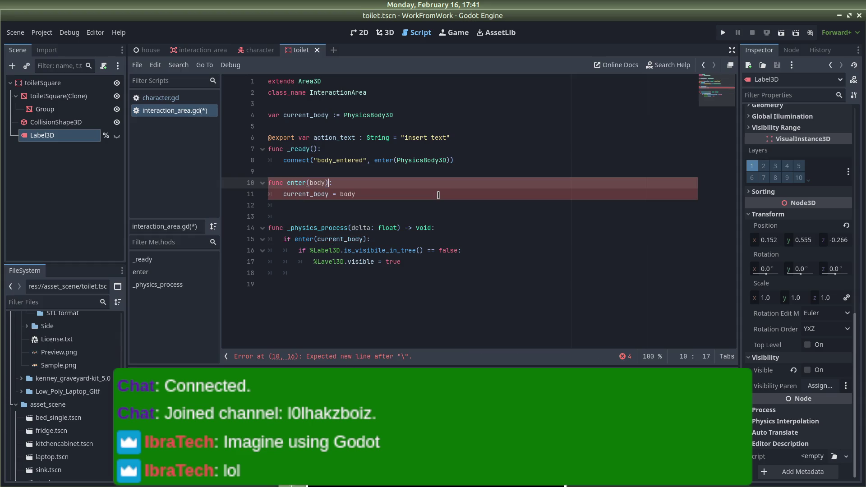
{"action": "left_click", "coordinate": [442, 194]}
{"action": "key", "text": "ctrl+s"}
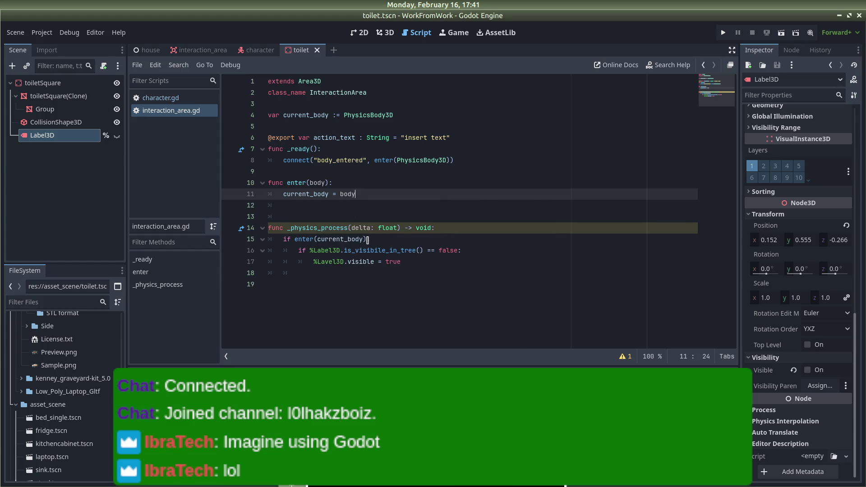
Delete the extra blank line before _physics_process so it starts on line 13, and save
{"action": "left_click", "coordinate": [299, 239]}
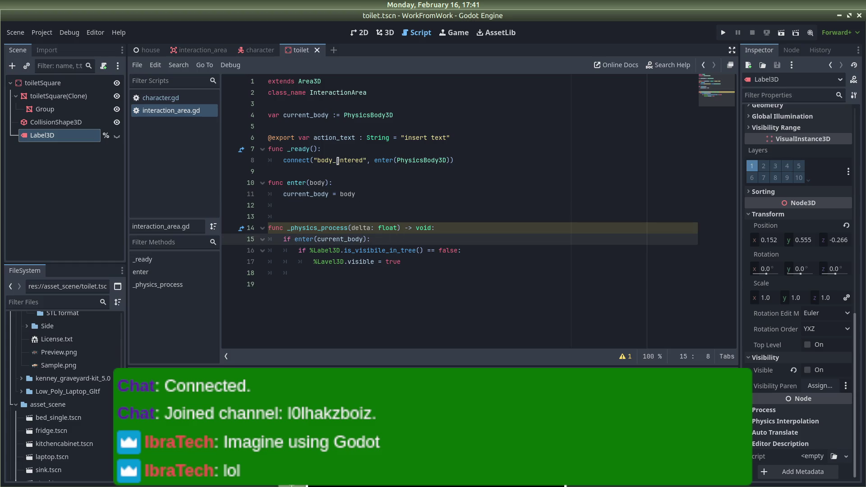
{"action": "left_click", "coordinate": [303, 216]}
{"action": "key", "text": "BackSpace"}
{"action": "key", "text": "BackSpace"}
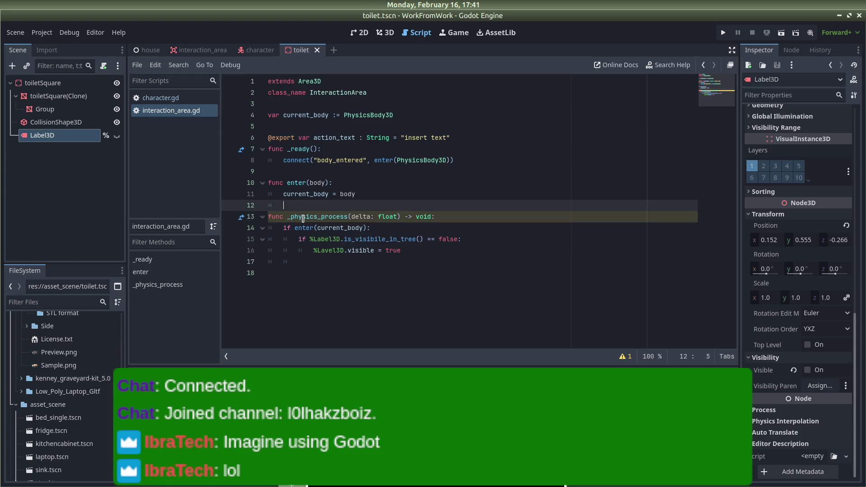
{"action": "key", "text": "Tab"}
{"action": "left_click", "coordinate": [411, 251]}
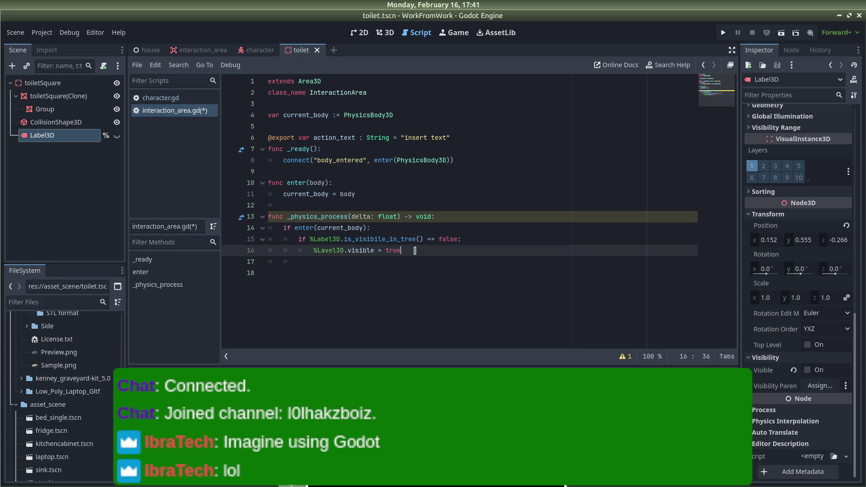
{"action": "key", "text": "ctrl+s"}
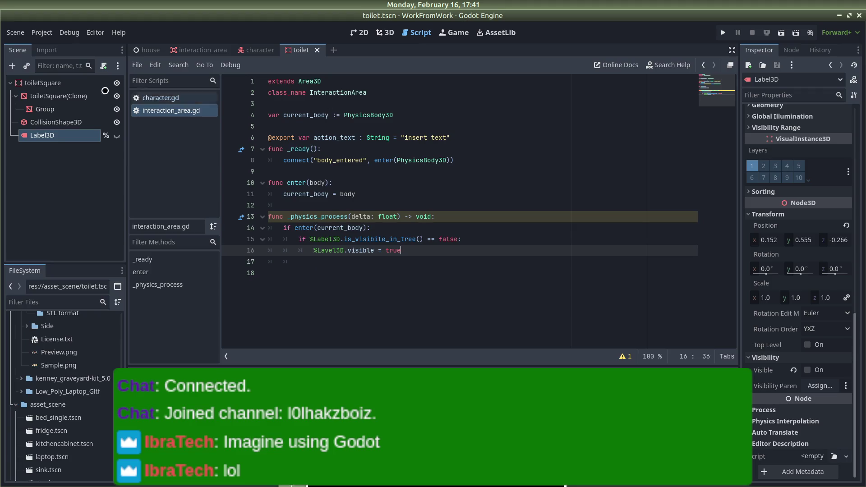
Frame the toilet in the house scene's 3D view and tick its Interactable metadata
{"action": "left_click", "coordinate": [147, 50]}
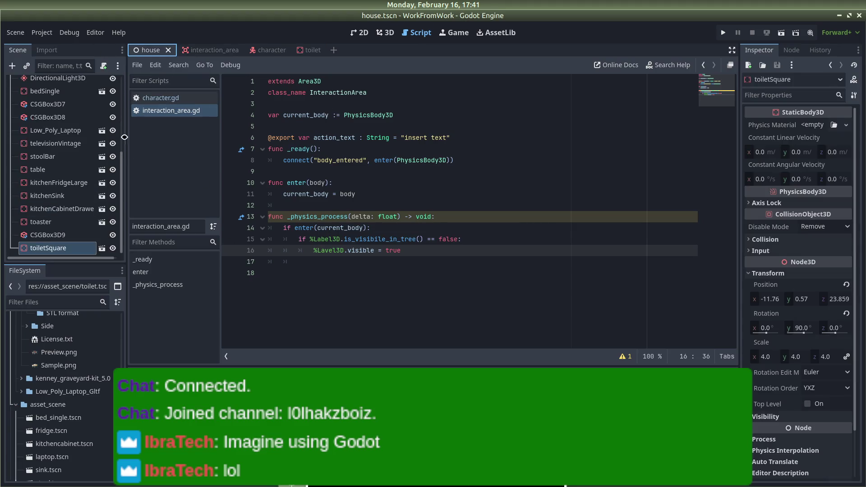
{"action": "left_click", "coordinate": [385, 32]}
{"action": "key", "text": "f"}
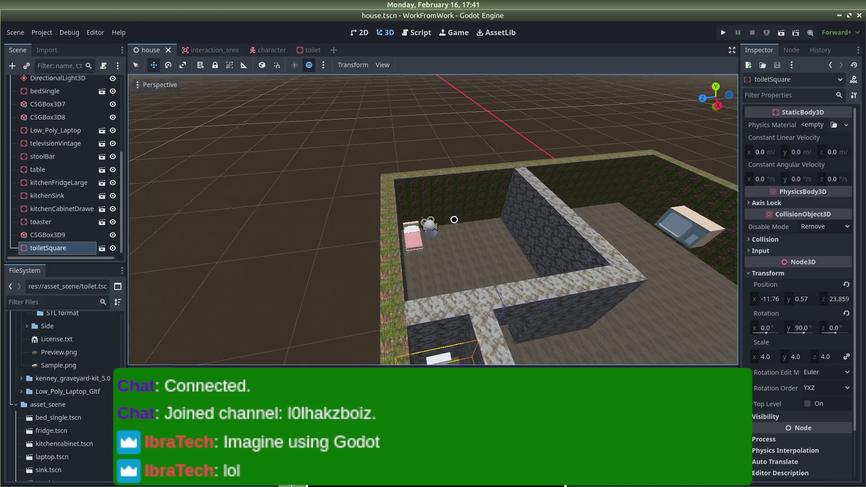
{"action": "scroll", "coordinate": [787, 313], "scroll_direction": "down", "scroll_amount": 3}
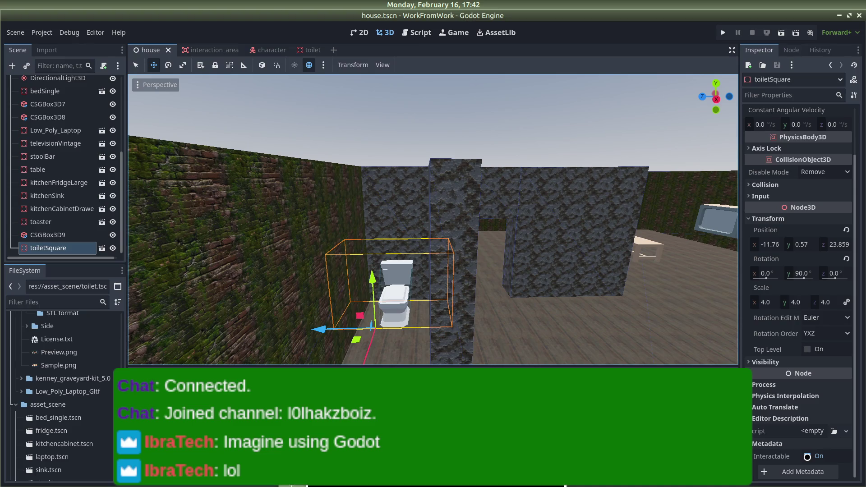
{"action": "left_click", "coordinate": [807, 457]}
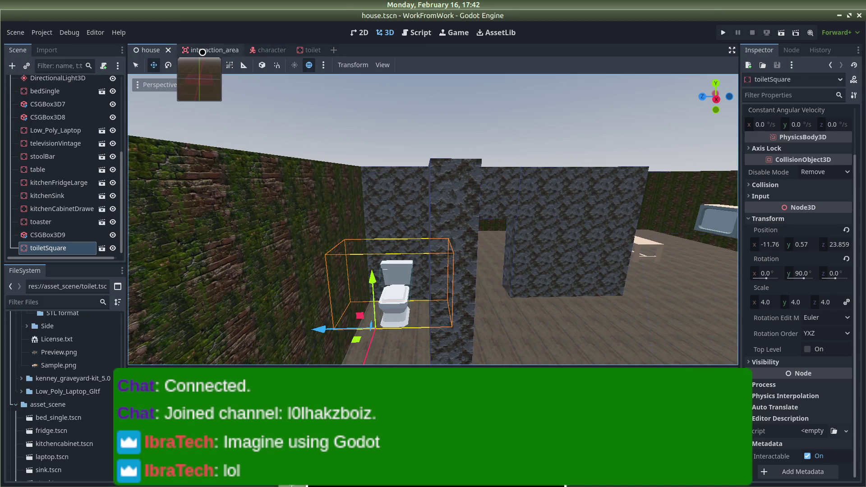
Open the interaction_area.gd script attached in the character scene
{"action": "left_click", "coordinate": [203, 50]}
{"action": "left_click", "coordinate": [267, 51]}
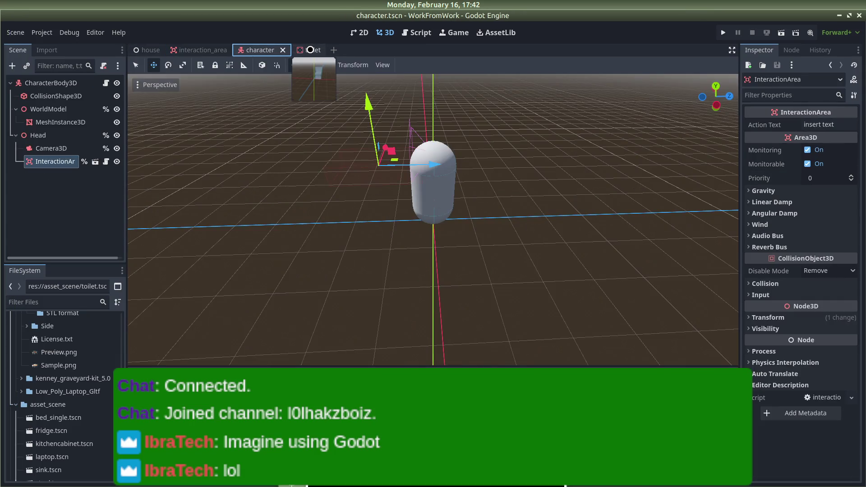
{"action": "left_click", "coordinate": [416, 33]}
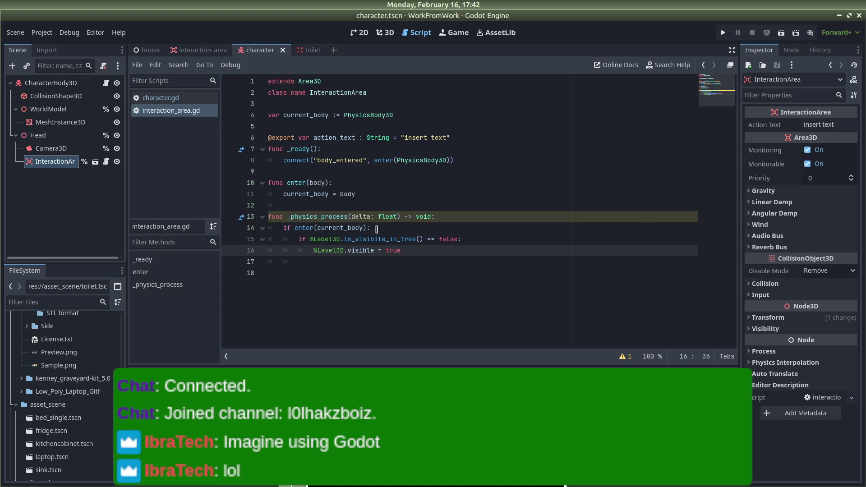
Replace current_body with body in line 14's enter() check, save, and switch to Firefox
{"action": "mouse_move", "coordinate": [366, 229]}
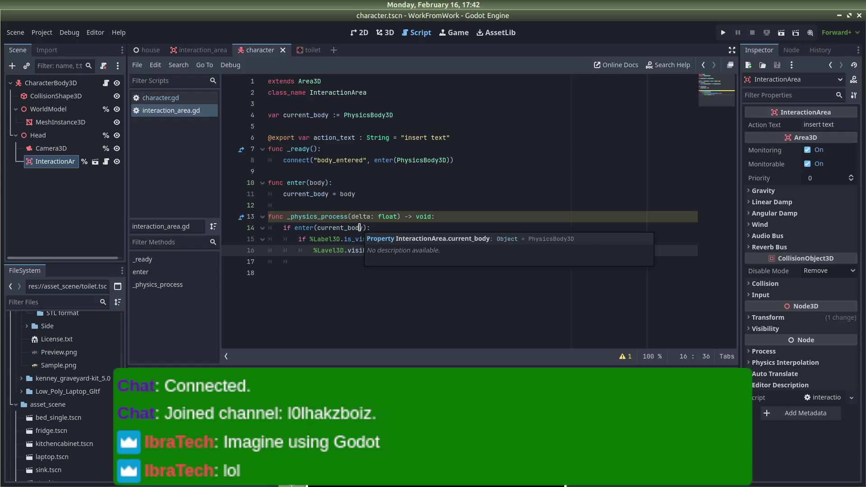
{"action": "double_click", "coordinate": [359, 228]}
{"action": "type", "text": "body"}
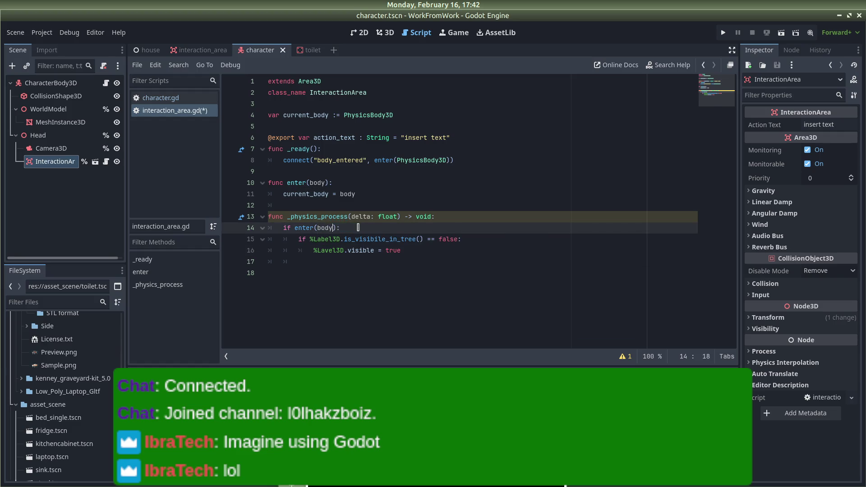
{"action": "key", "text": "ctrl+s"}
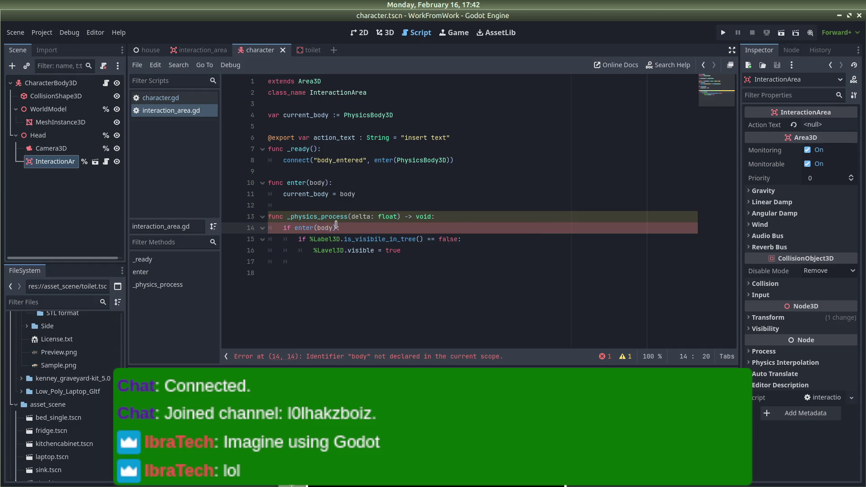
{"action": "key", "text": "alt+Tab"}
{"action": "key", "text": "alt+Tab"}
{"action": "key", "text": "alt+Tab"}
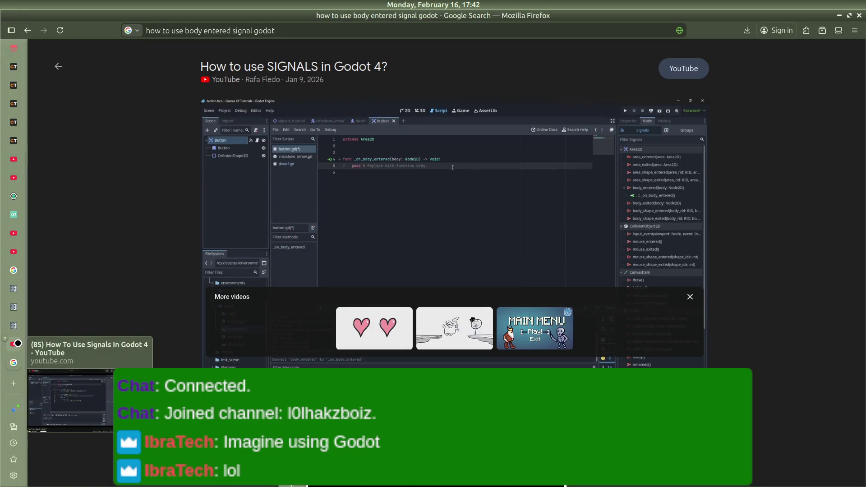
Read the Area3D body_entered signal docs, then return to Godot and select body on line 14
{"action": "left_click", "coordinate": [14, 326]}
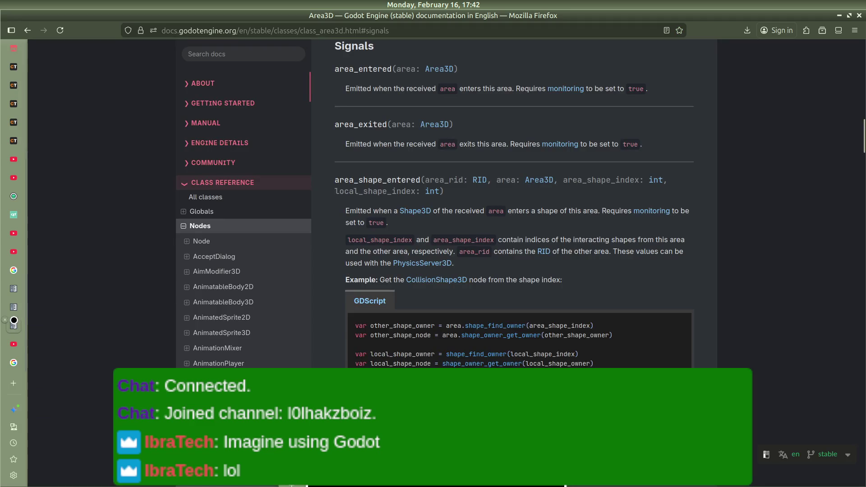
{"action": "scroll", "coordinate": [309, 257], "scroll_direction": "down", "scroll_amount": 2}
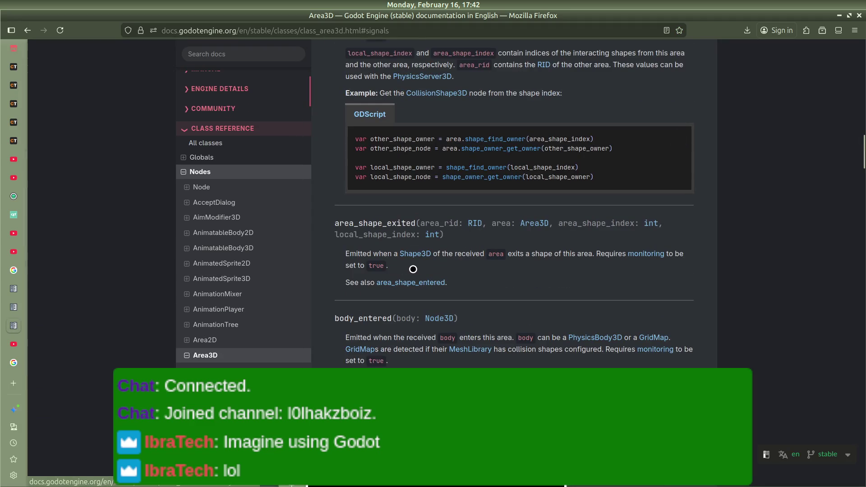
{"action": "scroll", "coordinate": [406, 269], "scroll_direction": "down", "scroll_amount": 8}
{"action": "scroll", "coordinate": [415, 263], "scroll_direction": "up", "scroll_amount": 4}
{"action": "scroll", "coordinate": [415, 264], "scroll_direction": "up", "scroll_amount": 4}
{"action": "key", "text": "alt+Tab"}
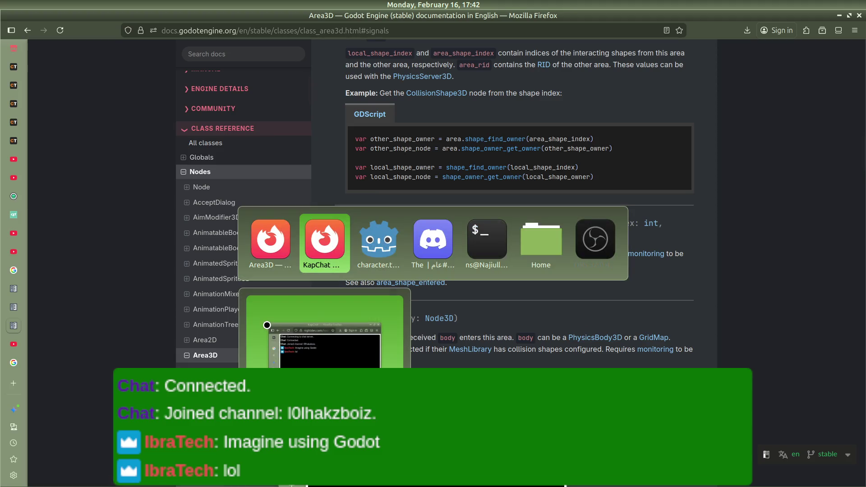
{"action": "key", "text": "alt+Tab"}
{"action": "double_click", "coordinate": [321, 228]}
Change line 14 back to if enter(current_body): and open the house scene
{"action": "type", "text": "CURRENT"}
{"action": "key", "text": "BackSpace"}
{"action": "key", "text": "BackSpace"}
{"action": "key", "text": "BackSpace"}
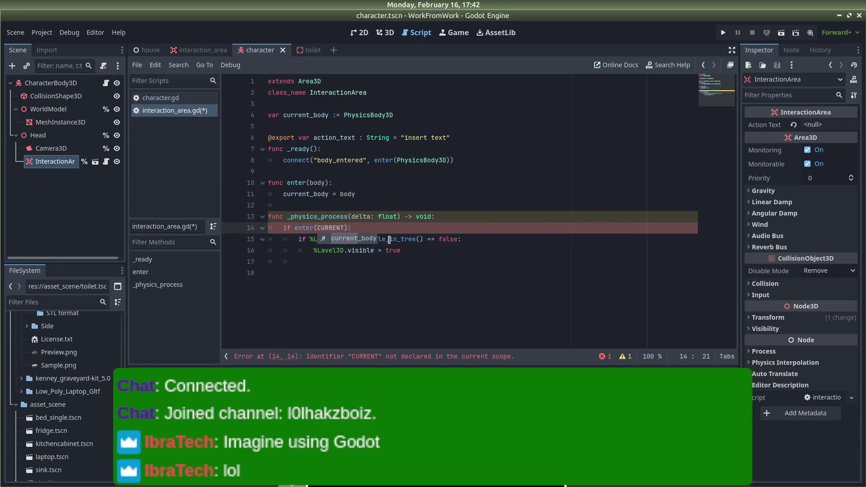
{"action": "type", "text": "rrent_body"}
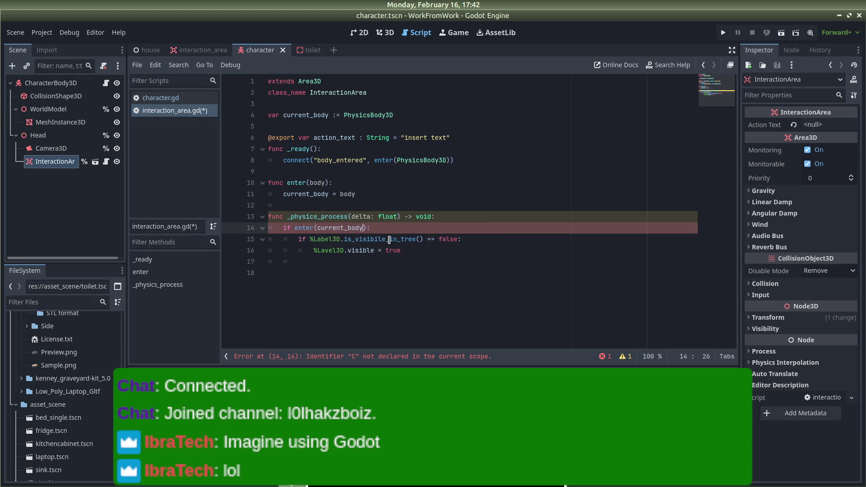
{"action": "left_click", "coordinate": [434, 203]}
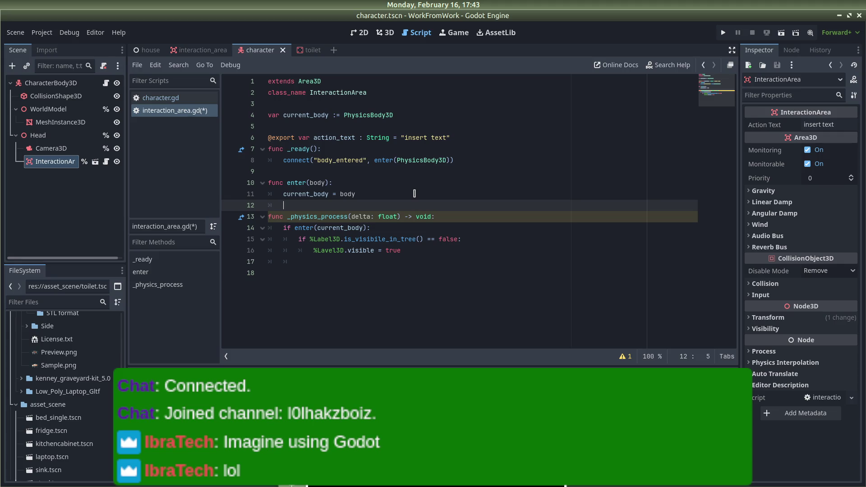
{"action": "mouse_move", "coordinate": [357, 160]}
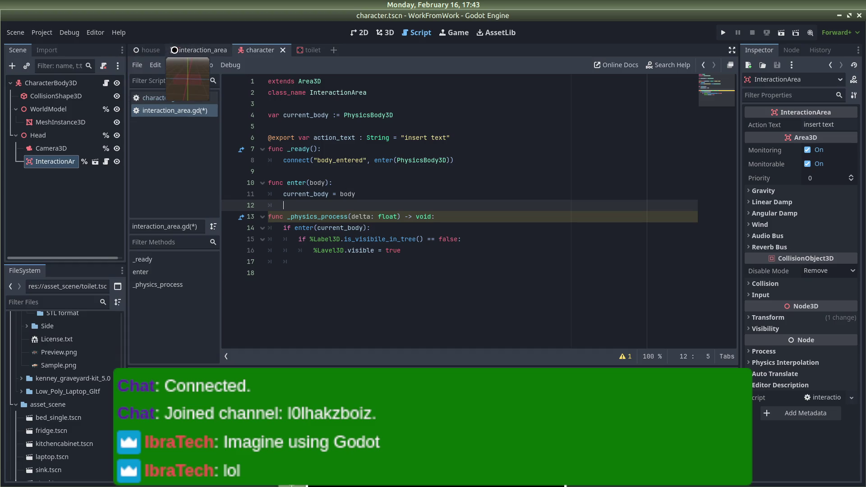
{"action": "left_click", "coordinate": [145, 48]}
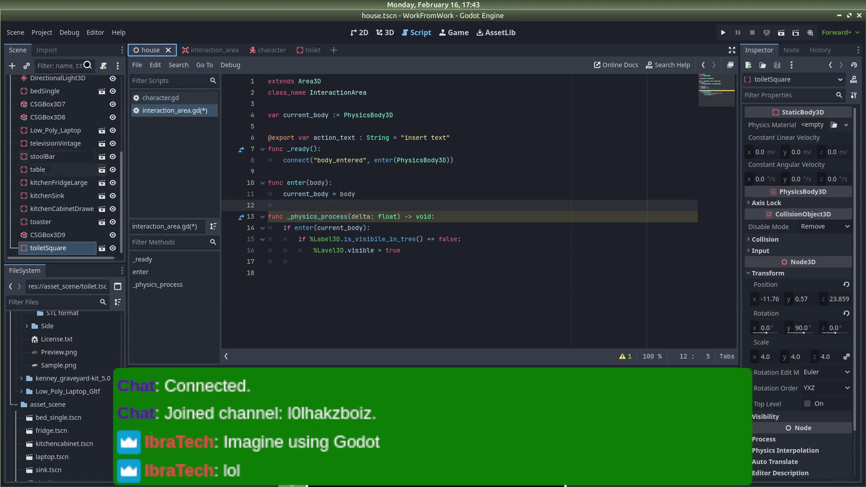
Add an 'if current_body.interactable:' line after line 14 of the script
{"action": "left_click", "coordinate": [204, 49]}
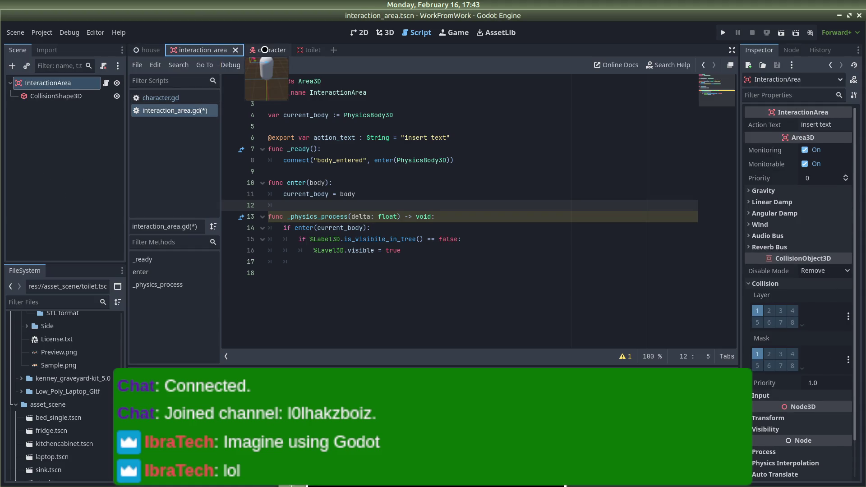
{"action": "left_click", "coordinate": [264, 50]}
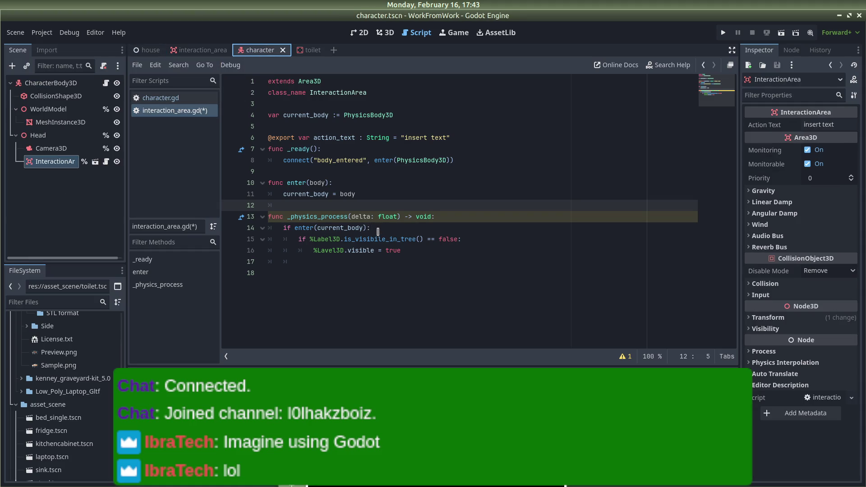
{"action": "left_click", "coordinate": [391, 231]}
{"action": "key", "text": "Return"}
{"action": "type", "text": "if "}
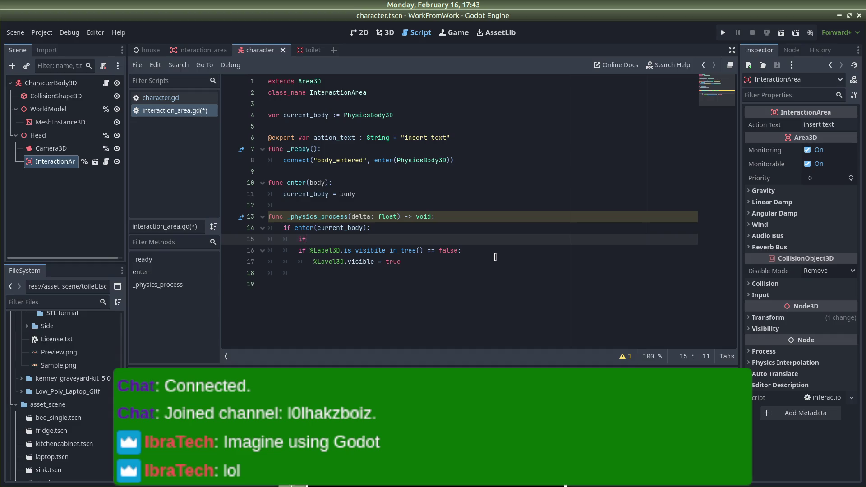
{"action": "type", "text": "cur"}
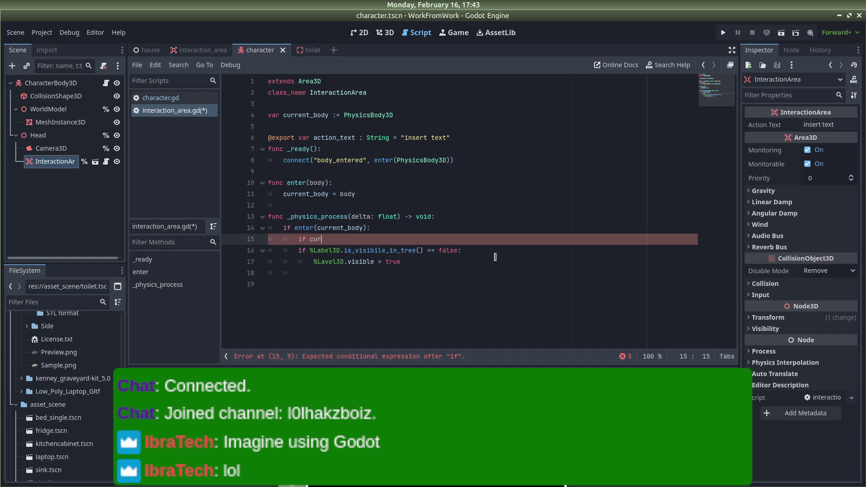
{"action": "type", "text": "rent_bod"}
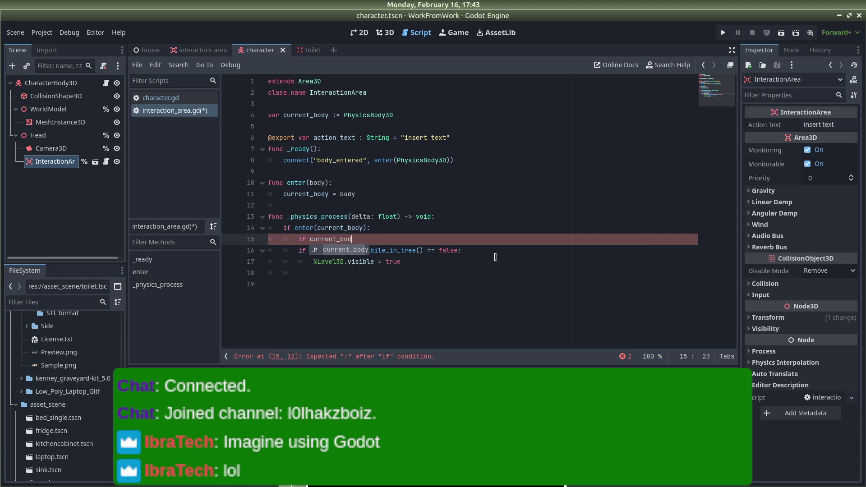
{"action": "type", "text": "y.intera"}
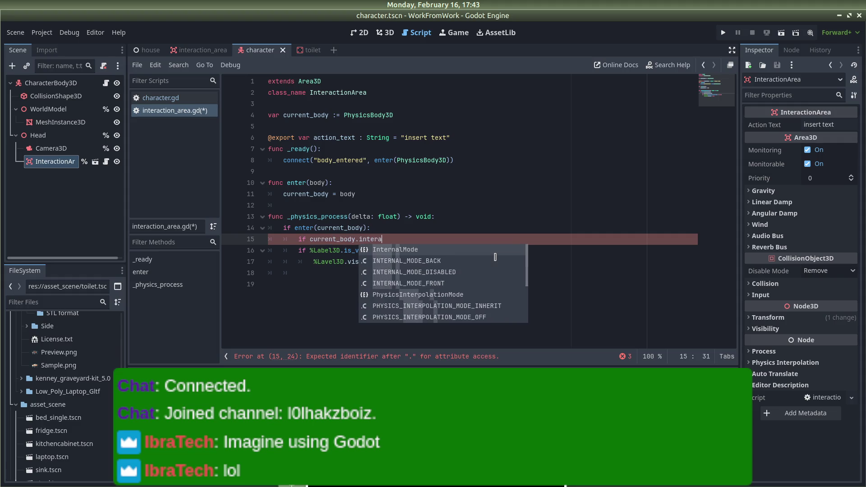
{"action": "type", "text": "ctable:"}
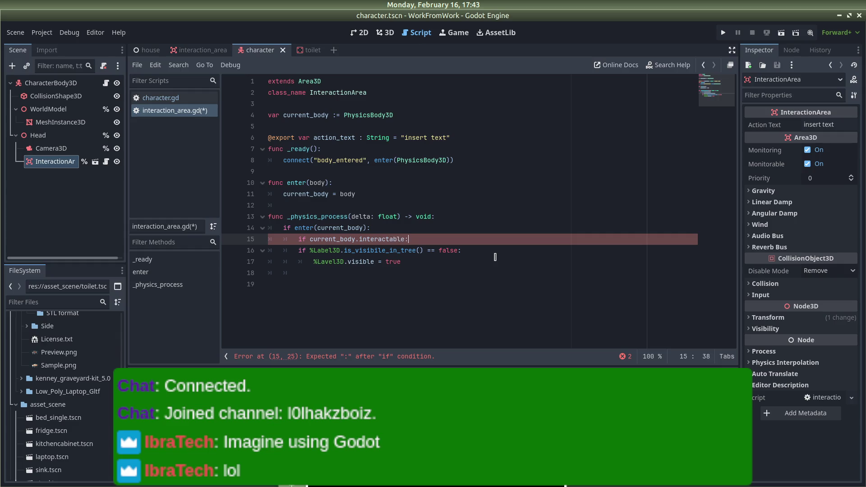
{"action": "key", "text": "Return"}
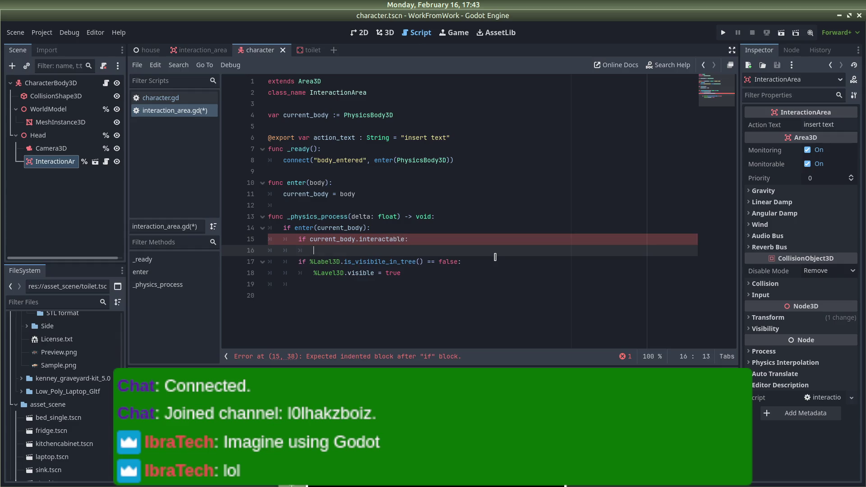
Indent the Label3D visibility lines under the new condition and save the script
{"action": "left_click", "coordinate": [295, 263]}
{"action": "key", "text": "Tab"}
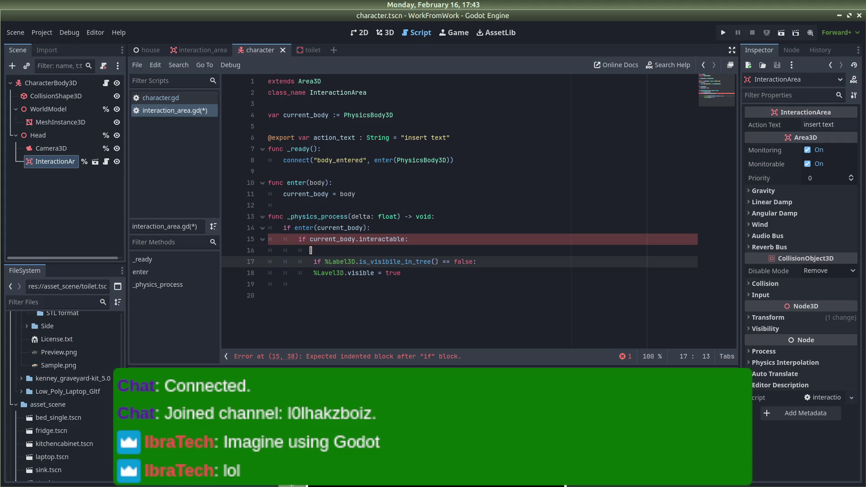
{"action": "left_click", "coordinate": [314, 251]}
{"action": "key", "text": "BackSpace"}
{"action": "left_click", "coordinate": [499, 247]}
{"action": "left_click", "coordinate": [314, 262]}
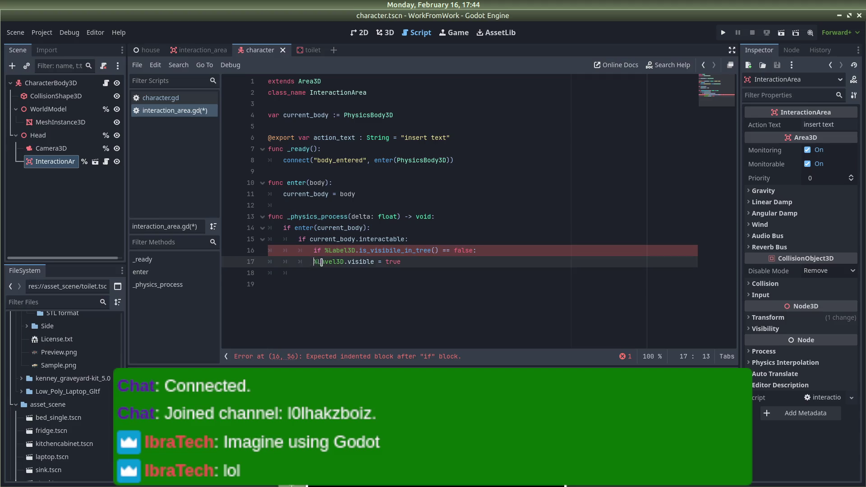
{"action": "key", "text": "Tab"}
{"action": "left_click", "coordinate": [463, 269]}
{"action": "key", "text": "ctrl+s"}
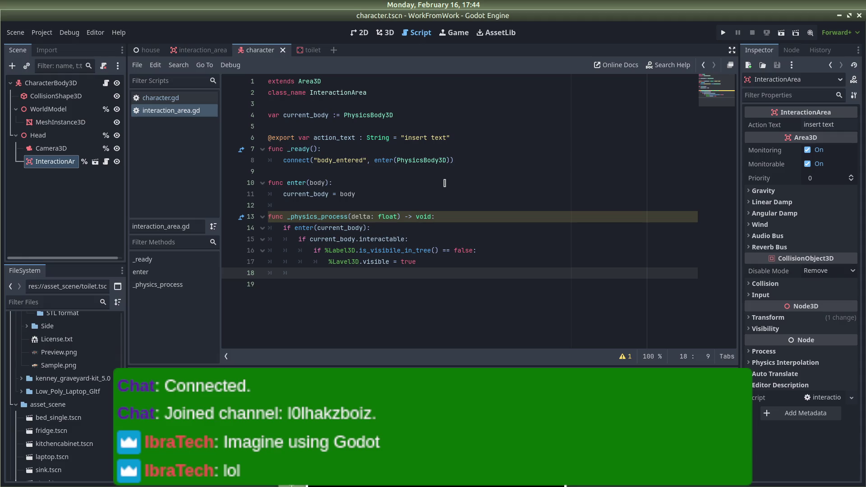
Open the toilet scene, then return to the house scene's 3D view
{"action": "left_click", "coordinate": [307, 50]}
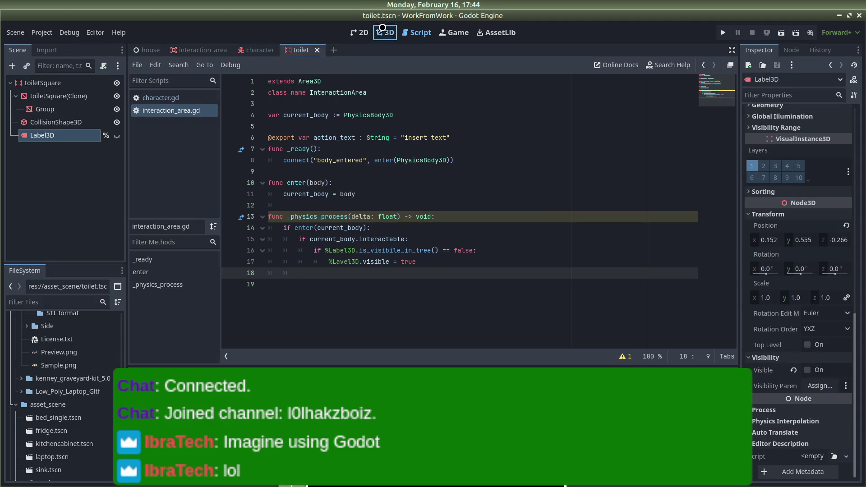
{"action": "left_click", "coordinate": [385, 33]}
{"action": "left_click", "coordinate": [149, 50]}
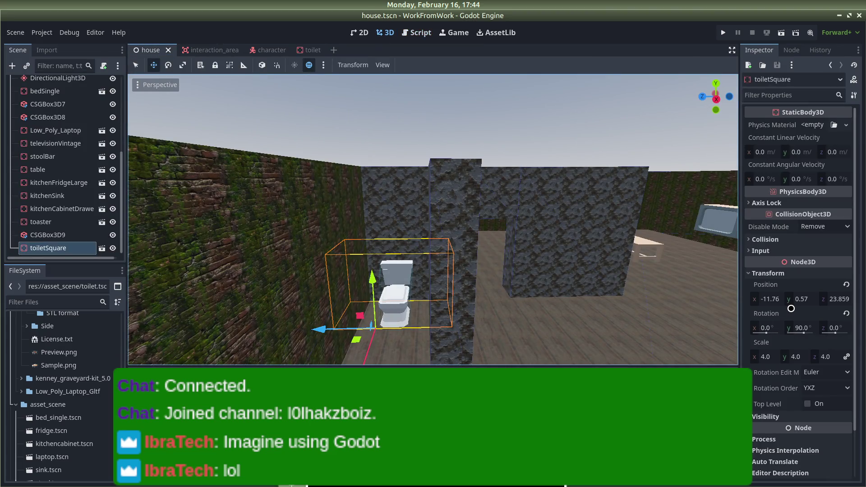
{"action": "key", "text": "super"}
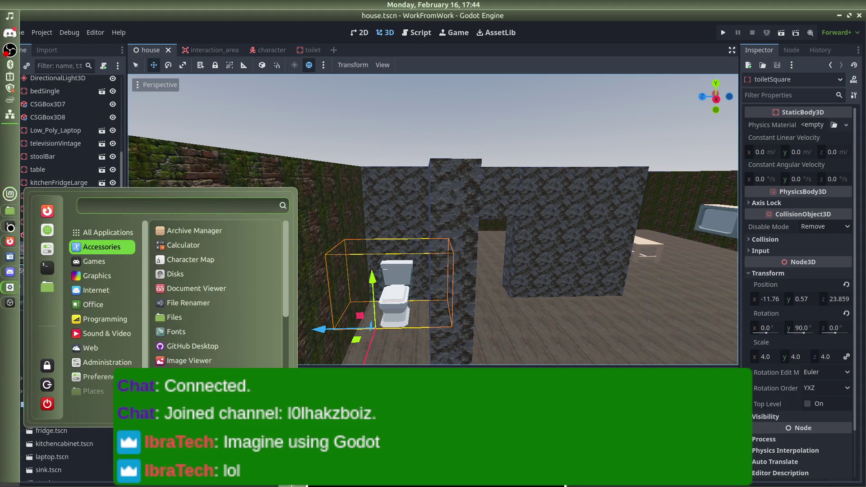
Select the toiletSquare node in Godot and start a new line in the Vim notes
{"action": "key", "text": "Escape"}
{"action": "left_click", "coordinate": [47, 235]}
{"action": "left_click", "coordinate": [48, 247]}
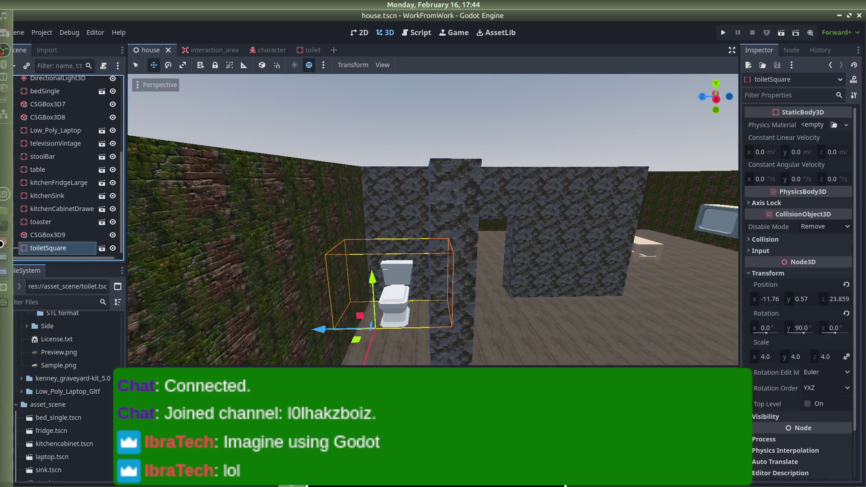
{"action": "left_click", "coordinate": [4, 225]}
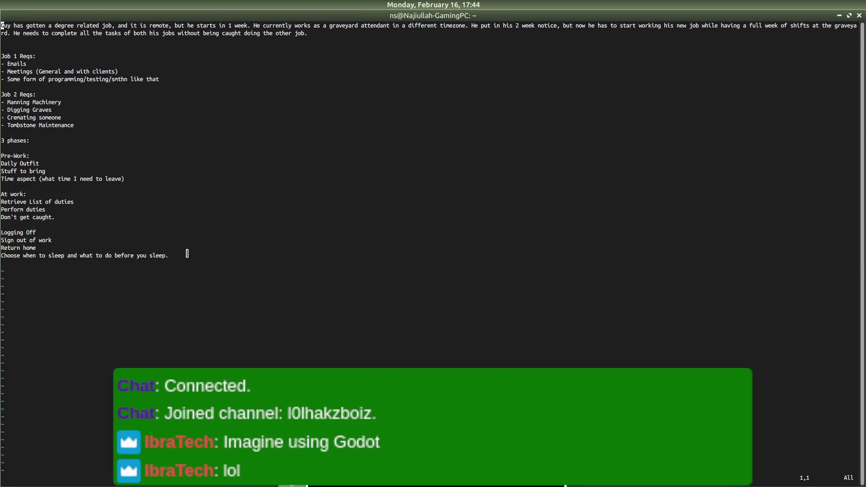
{"action": "key", "text": "i"}
{"action": "key", "text": "Down"}
{"action": "key", "text": "Down"}
{"action": "key", "text": "Down"}
{"action": "key", "text": "Down"}
{"action": "key", "text": "Down"}
{"action": "key", "text": "Down"}
{"action": "key", "text": "Return"}
Copy the toilet's Inspector position -11.76, .57, 23.859 into the note
{"action": "key", "text": "alt+Tab"}
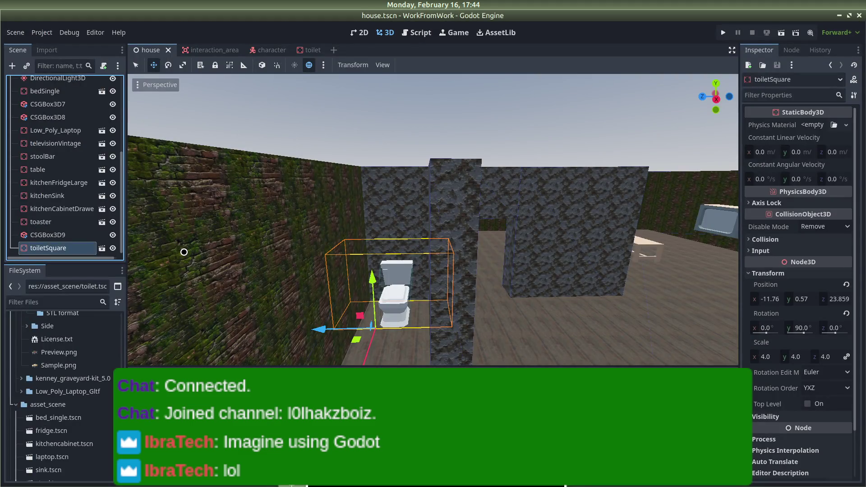
{"action": "key", "text": "alt+Tab"}
{"action": "type", "text": "-11."}
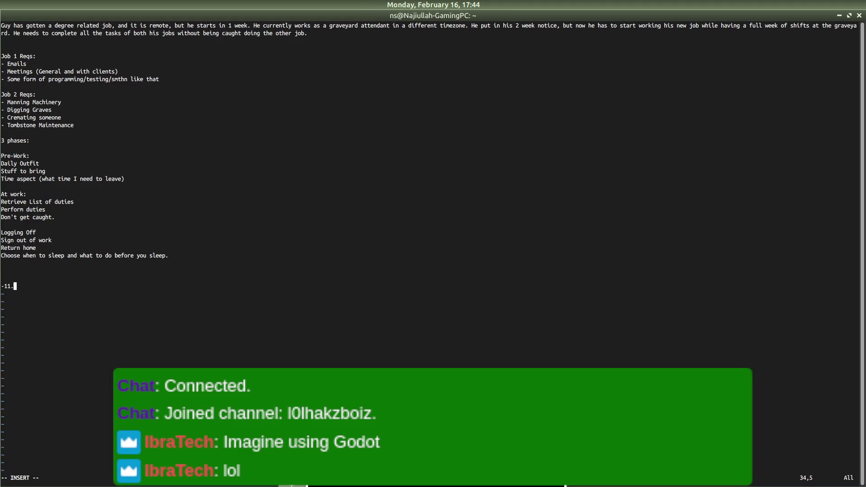
{"action": "key", "text": "alt+Tab"}
{"action": "key", "text": "alt+Tab"}
{"action": "type", "text": "76, .5"}
{"action": "key", "text": "alt+Tab"}
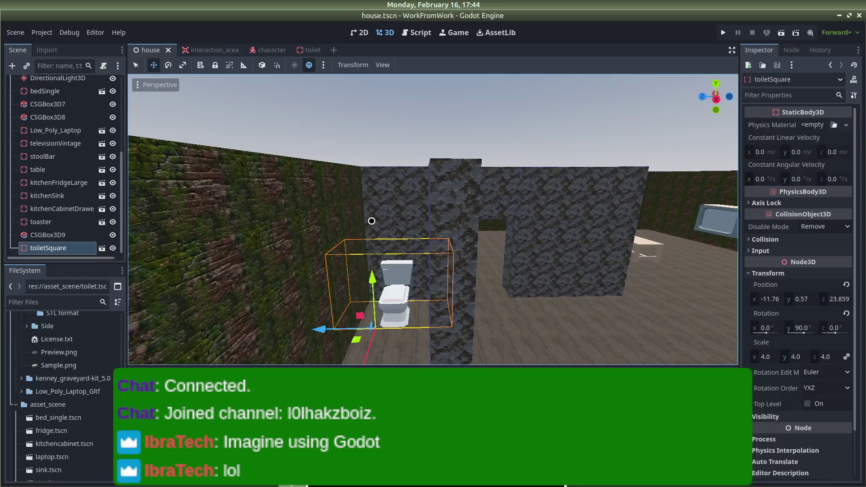
{"action": "key", "text": "alt+Tab"}
{"action": "type", "text": "7"}
{"action": "key", "text": "alt+Tab"}
{"action": "key", "text": "alt+Tab"}
{"action": "type", "text": ", 23."}
{"action": "key", "text": "alt+Tab"}
{"action": "key", "text": "alt+Tab"}
{"action": "type", "text": "859"}
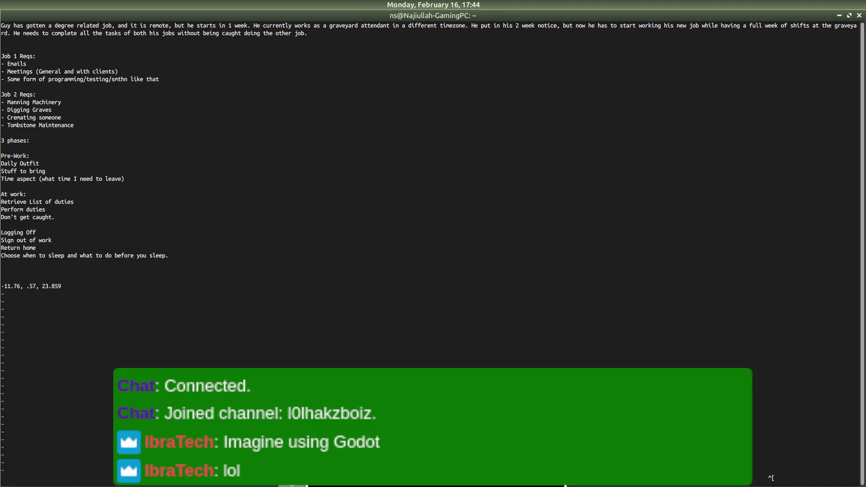
{"action": "key", "text": "alt+Tab"}
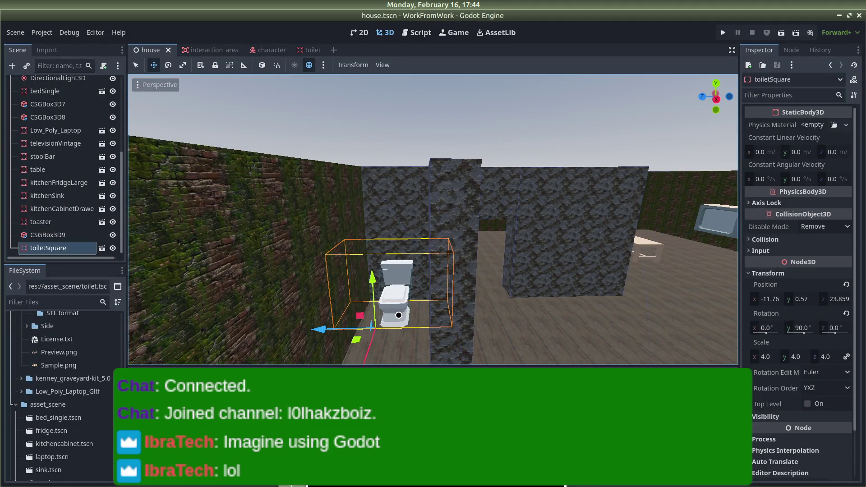
Delete the old toiletSquare node from the house scene
{"action": "right_click", "coordinate": [44, 247]}
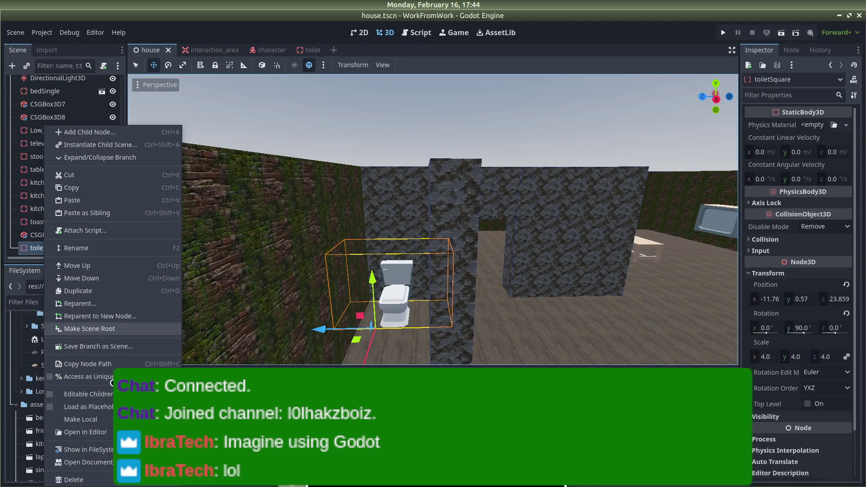
{"action": "left_click", "coordinate": [86, 480]}
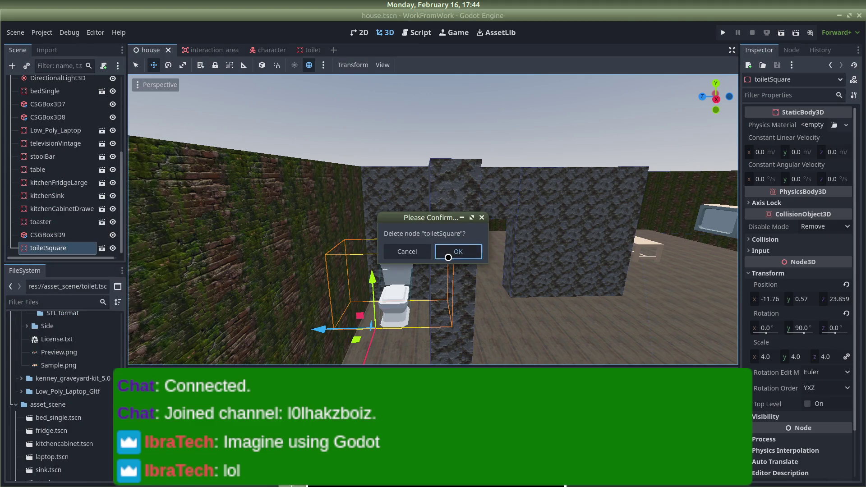
{"action": "left_click", "coordinate": [456, 253]}
Open toilet.tscn with its Label3D left hidden and drop a new toilet instance into the house
{"action": "mouse_move", "coordinate": [46, 452]}
{"action": "left_mouse_down"}
{"action": "mouse_move", "coordinate": [209, 50]}
{"action": "mouse_move", "coordinate": [316, 50]}
{"action": "left_mouse_up"}
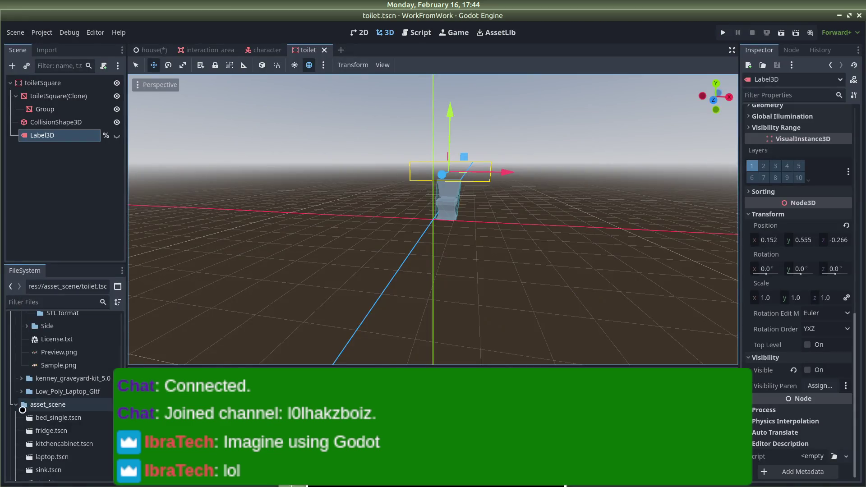
{"action": "left_click", "coordinate": [807, 369]}
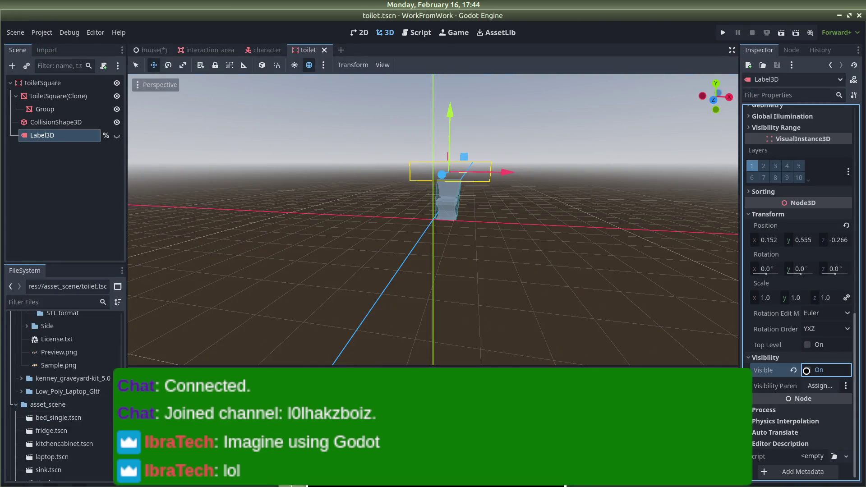
{"action": "left_click", "coordinate": [807, 370]}
{"action": "scroll", "coordinate": [56, 456], "scroll_direction": "down", "scroll_amount": 5}
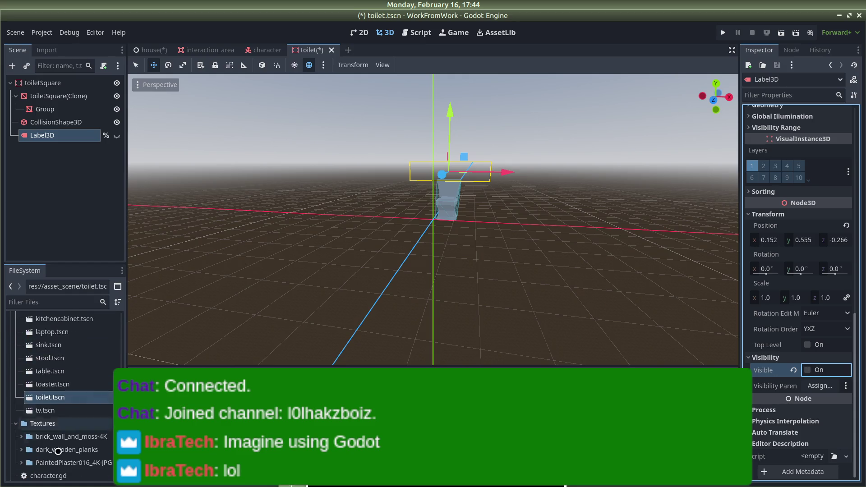
{"action": "scroll", "coordinate": [63, 405], "scroll_direction": "up", "scroll_amount": 3}
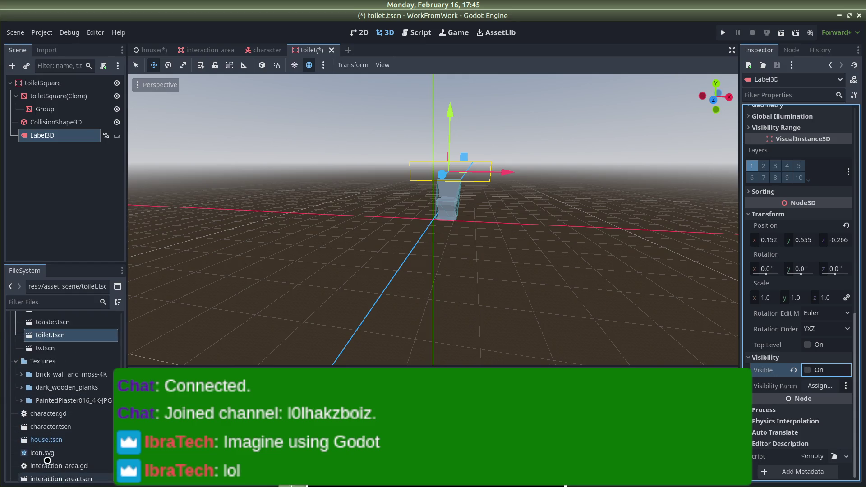
{"action": "mouse_move", "coordinate": [49, 356]}
{"action": "left_mouse_down"}
{"action": "mouse_move", "coordinate": [38, 243]}
{"action": "mouse_move", "coordinate": [34, 316]}
{"action": "mouse_move", "coordinate": [44, 380]}
{"action": "mouse_move", "coordinate": [149, 52]}
{"action": "mouse_move", "coordinate": [316, 270]}
{"action": "mouse_move", "coordinate": [383, 316]}
{"action": "mouse_move", "coordinate": [374, 320]}
{"action": "left_mouse_up"}
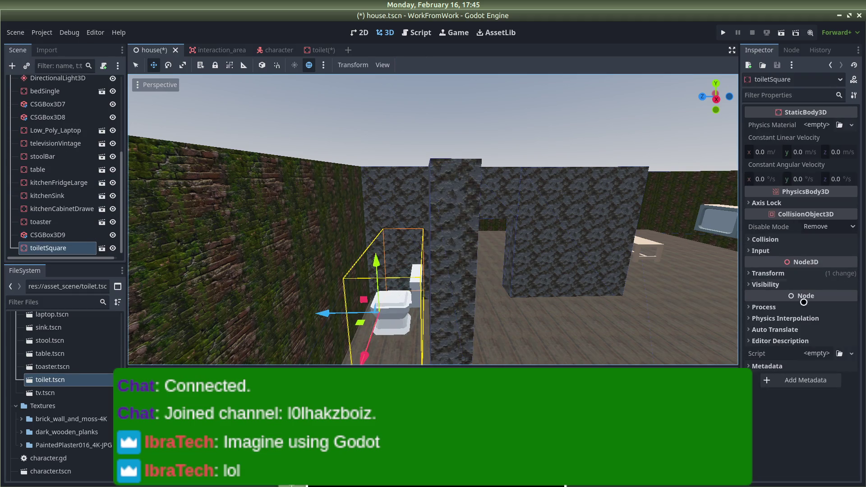
Set the new toilet's position to -11.76, 0.57, 23.859
{"action": "left_click", "coordinate": [751, 274]}
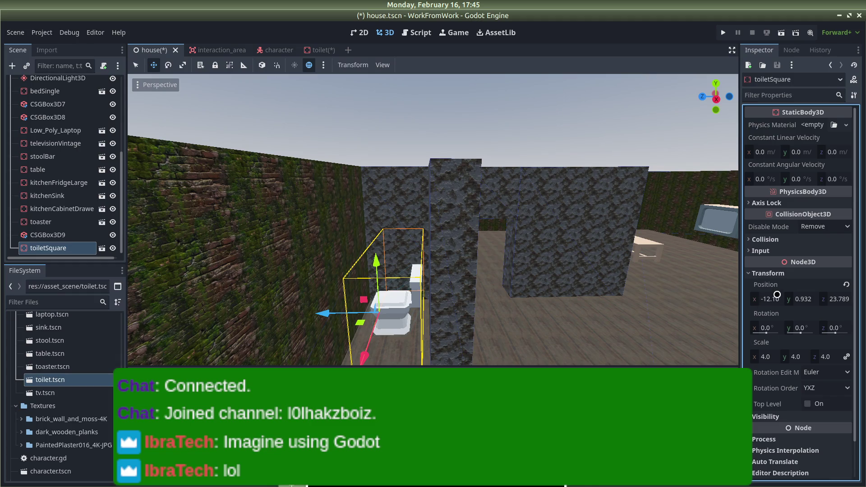
{"action": "key", "text": "alt+Tab"}
{"action": "key", "text": "alt+Tab"}
{"action": "left_click", "coordinate": [770, 299]}
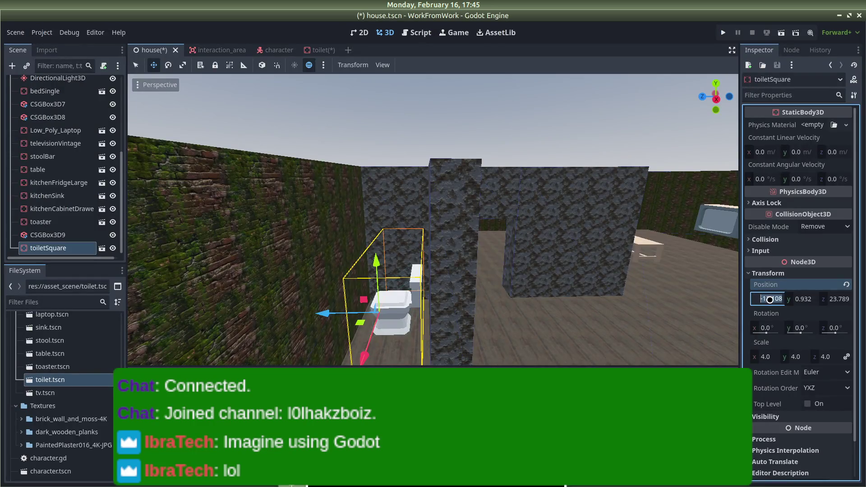
{"action": "type", "text": "-1"}
{"action": "key", "text": "Return"}
{"action": "key", "text": "alt+Tab"}
{"action": "key", "text": "alt+Tab"}
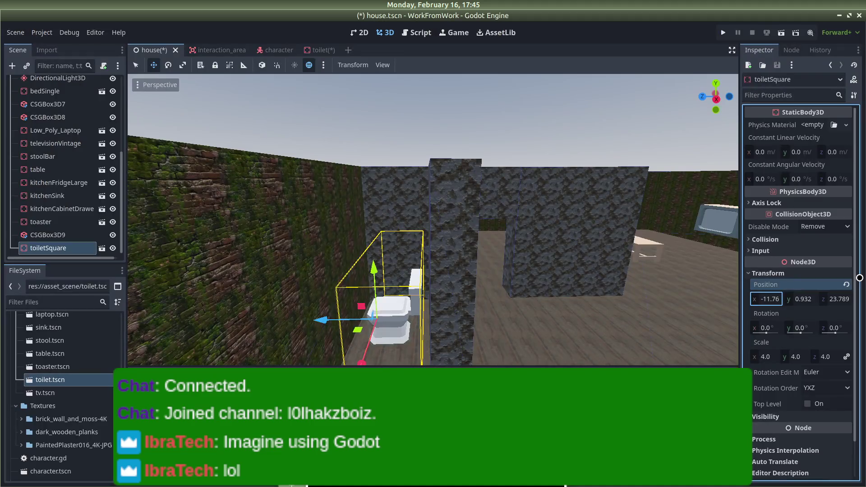
{"action": "left_click", "coordinate": [806, 298]}
{"action": "key", "text": "BackSpace"}
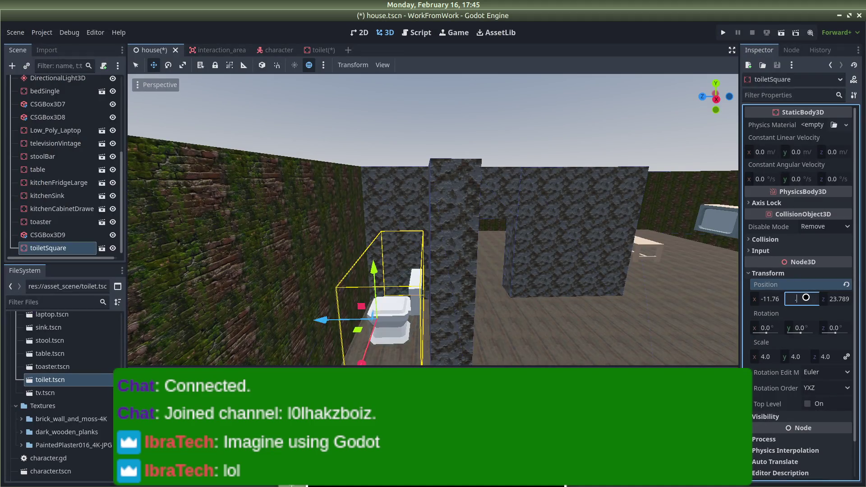
{"action": "type", "text": ".57"}
{"action": "key", "text": "Return"}
{"action": "key", "text": "alt+Tab"}
{"action": "key", "text": "alt+Tab"}
{"action": "key", "text": "alt+Tab"}
{"action": "key", "text": "alt+Tab"}
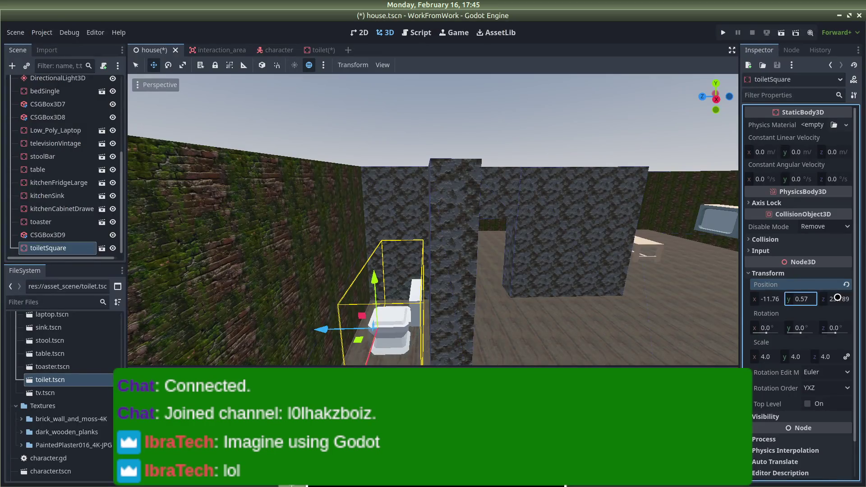
{"action": "left_click", "coordinate": [833, 299]}
{"action": "type", "text": "23.85"}
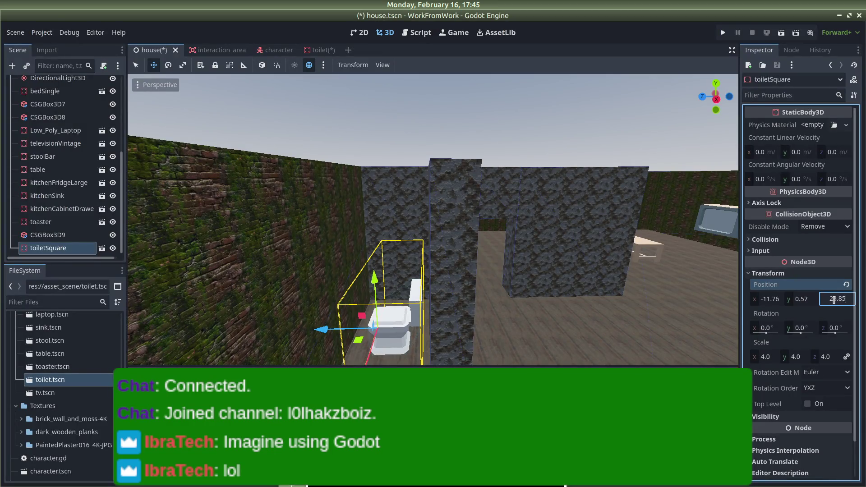
{"action": "type", "text": "9"}
{"action": "key", "text": "Return"}
Rotate the toilet 90° on Y, save the house scene, and run the game
{"action": "left_click", "coordinate": [802, 326]}
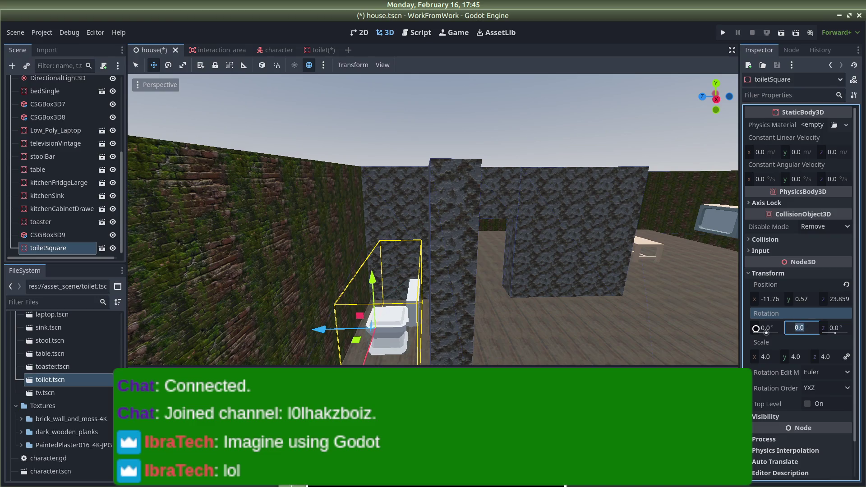
{"action": "type", "text": "90"}
{"action": "key", "text": "Return"}
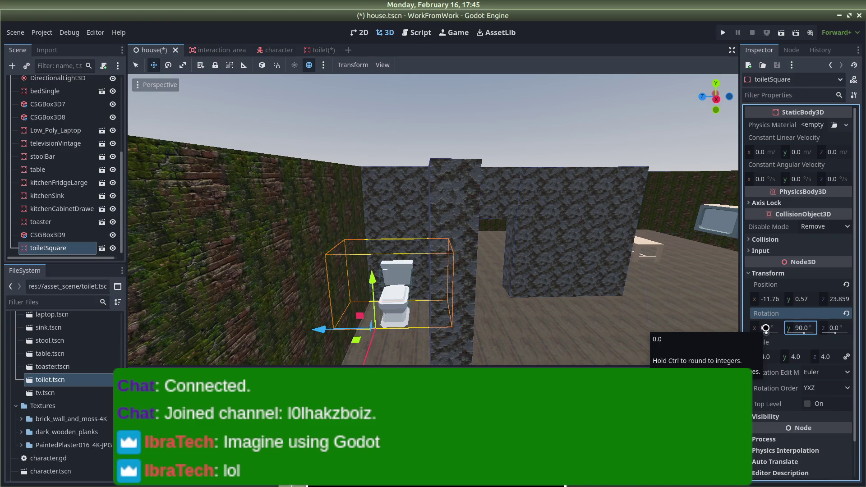
{"action": "key", "text": "ctrl+s"}
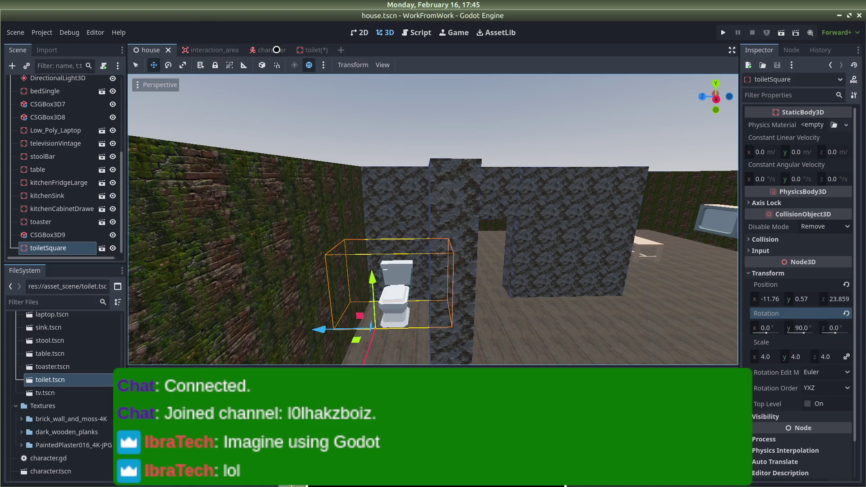
{"action": "left_click", "coordinate": [723, 33]}
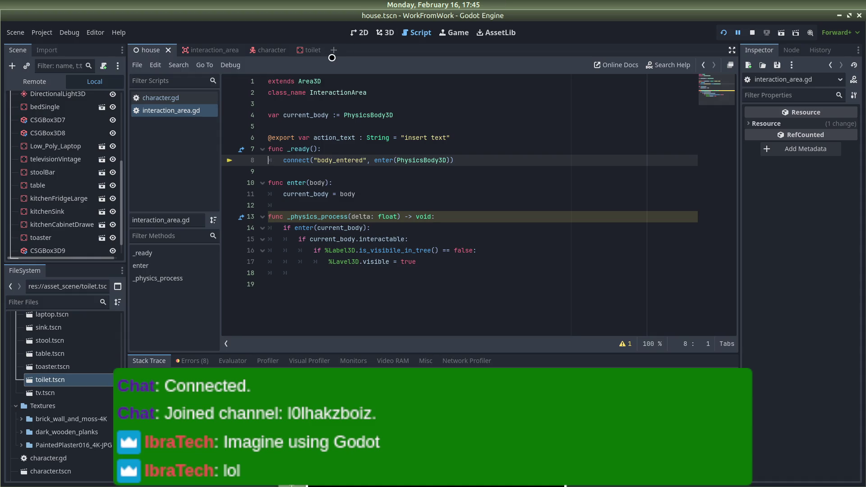
Edit line 8 to connect("body_entered", enter), checking against the signals tutorial
{"action": "left_click", "coordinate": [221, 49]}
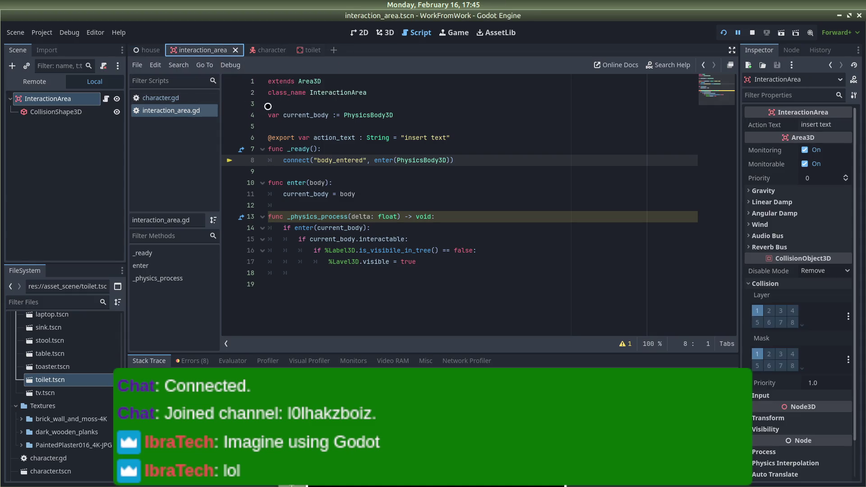
{"action": "left_click", "coordinate": [468, 160]}
{"action": "mouse_move", "coordinate": [428, 158]}
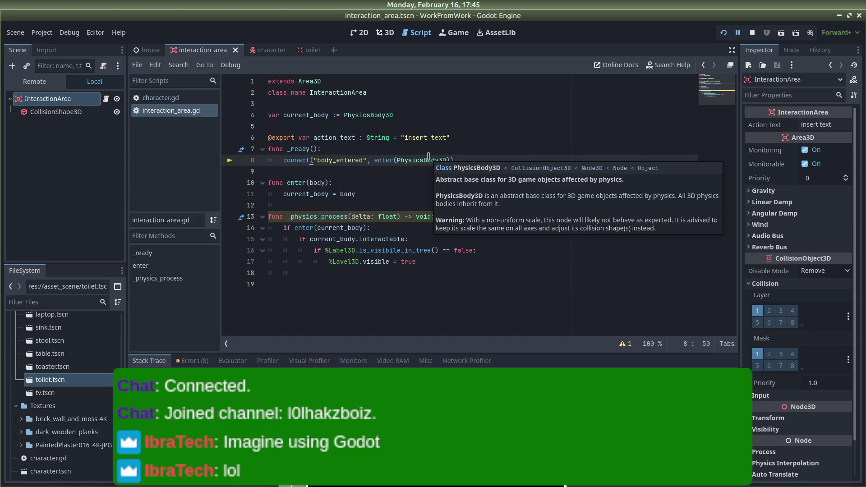
{"action": "key", "text": "alt+Tab"}
{"action": "key", "text": "Tab"}
{"action": "key", "text": "Tab"}
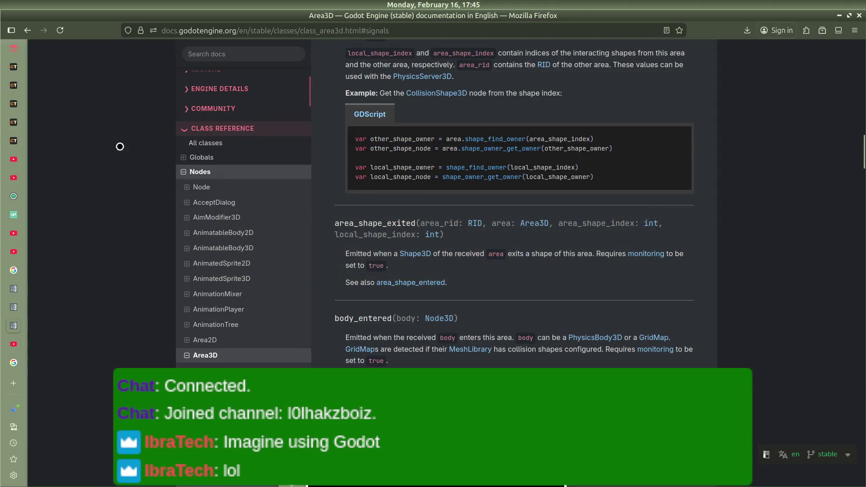
{"action": "left_click", "coordinate": [20, 337]}
{"action": "left_click", "coordinate": [395, 225]}
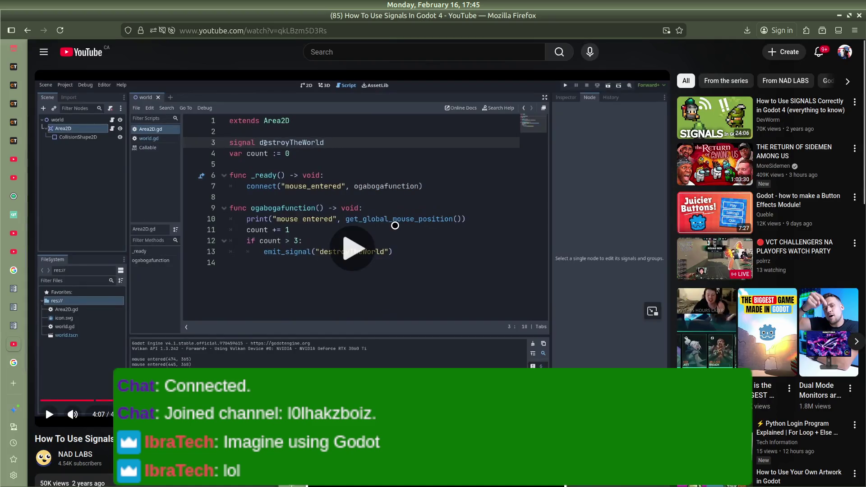
{"action": "key", "text": "alt+Tab"}
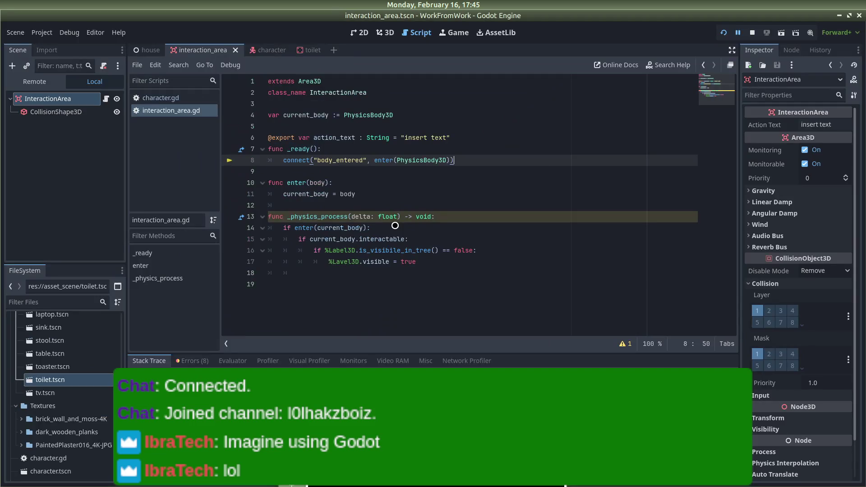
{"action": "key", "text": "BackSpace"}
{"action": "key", "text": "BackSpace"}
{"action": "key", "text": "BackSpace"}
{"action": "key", "text": "alt+Tab"}
{"action": "key", "text": "alt+Tab"}
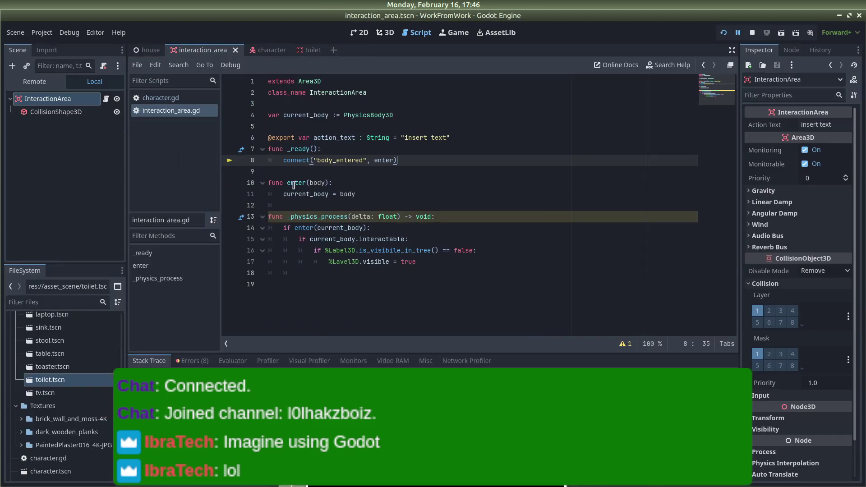
{"action": "left_click", "coordinate": [151, 50]}
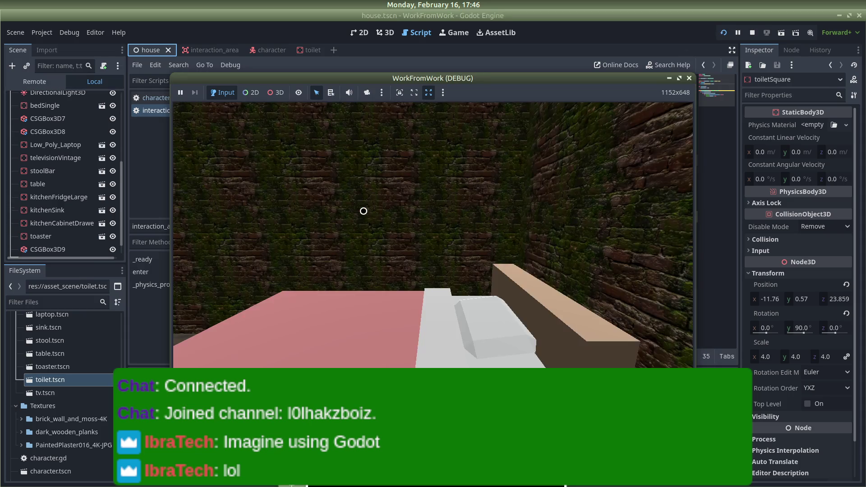
Walk the player around the toilet in the running game, then select the current_body = body line
{"action": "key", "text": "w"}
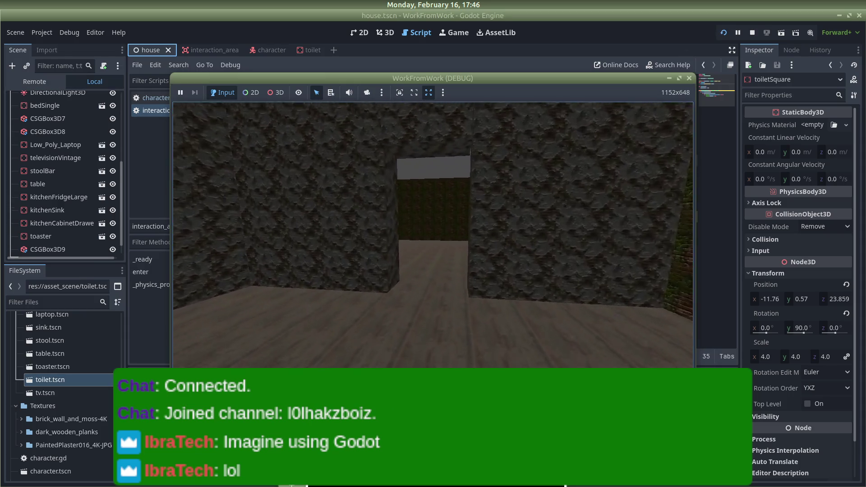
{"action": "key", "text": "w"}
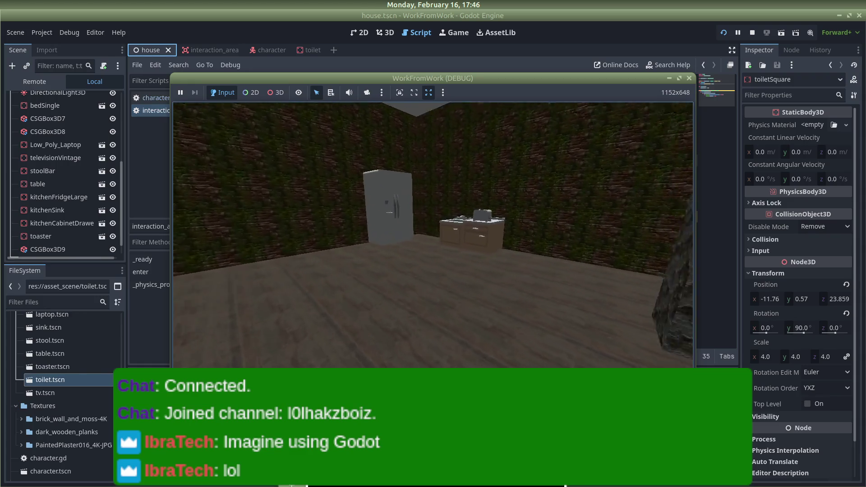
{"action": "key", "text": "w"}
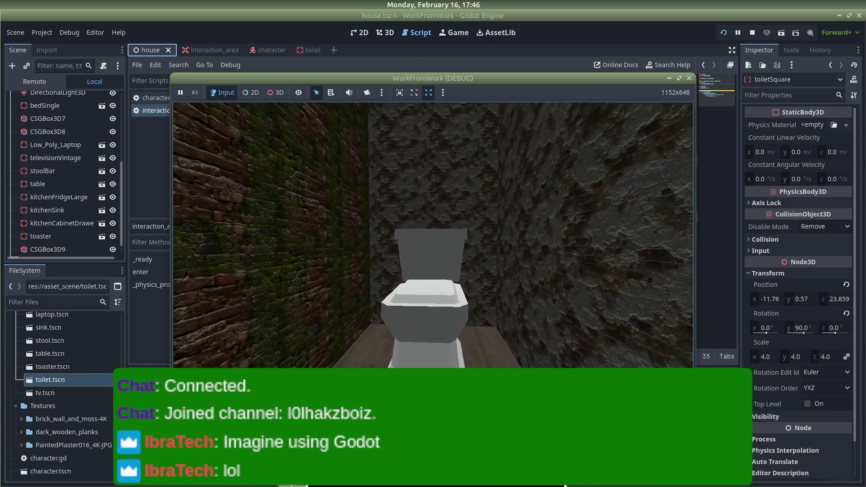
{"action": "key", "text": "s"}
{"action": "key", "text": "w"}
{"action": "key", "text": "s"}
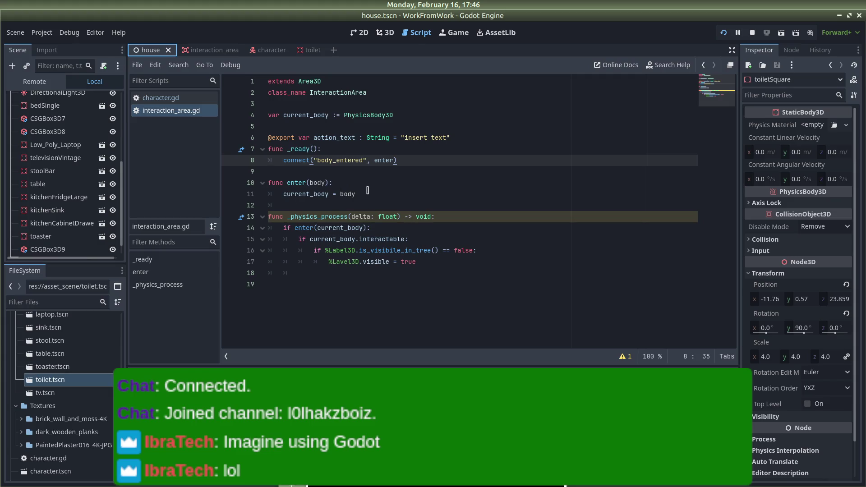
{"action": "left_click_drag", "start_coordinate": [357, 197], "coordinate": [283, 195]}
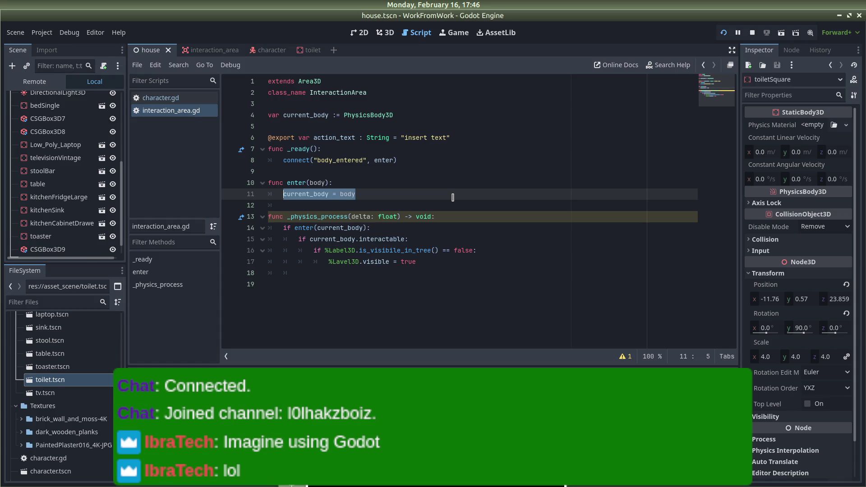
{"action": "key", "text": "alt+Tab"}
{"action": "key", "text": "alt+Tab"}
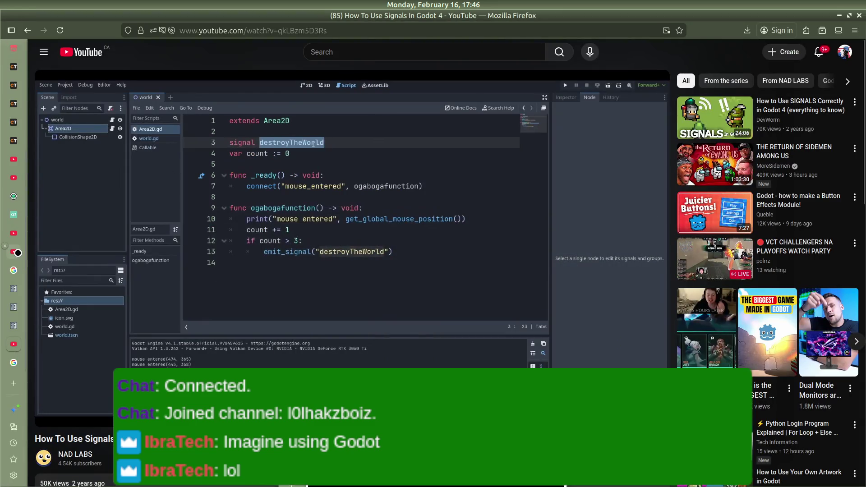
Play and skim the Interact With Objects in Godot 4 tutorial, pausing at its Callable interact variable
{"action": "left_click", "coordinate": [14, 251]}
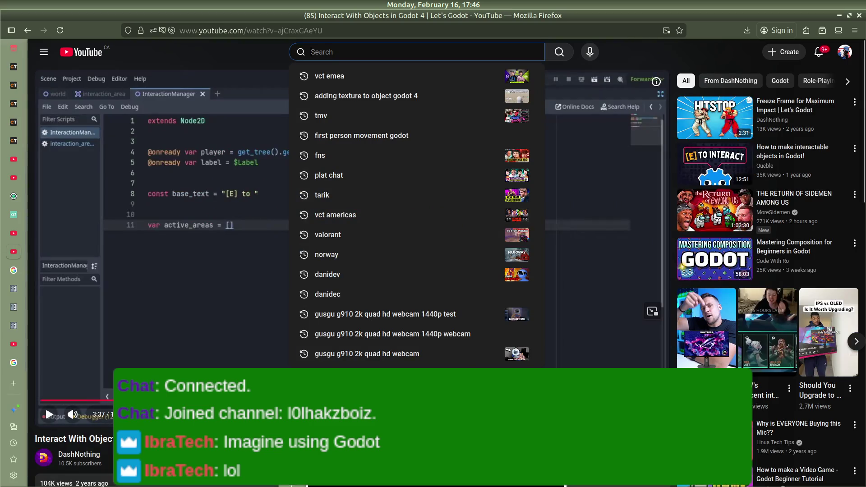
{"action": "left_click", "coordinate": [225, 283]}
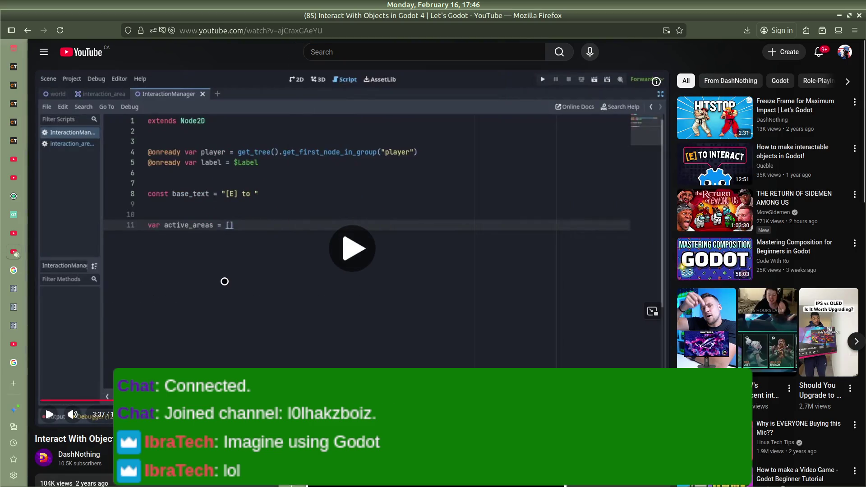
{"action": "key", "text": "l"}
{"action": "key", "text": "l"}
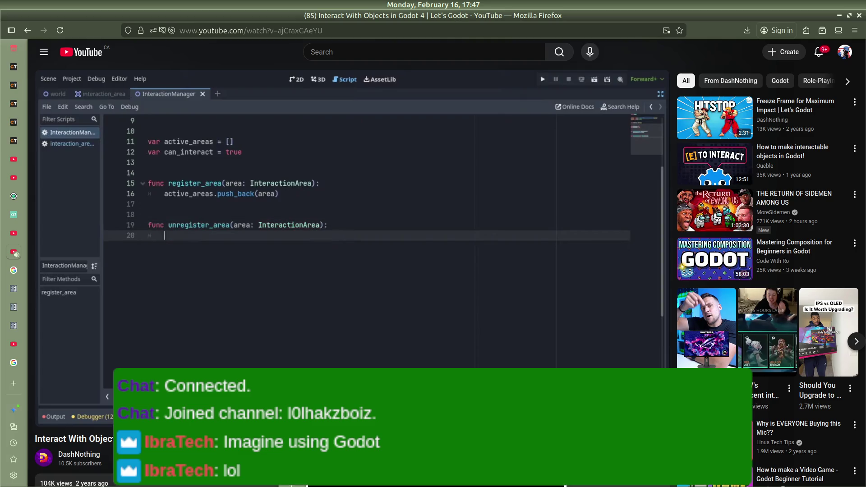
{"action": "key", "text": "Right"}
{"action": "key", "text": "Right"}
{"action": "key", "text": "Right"}
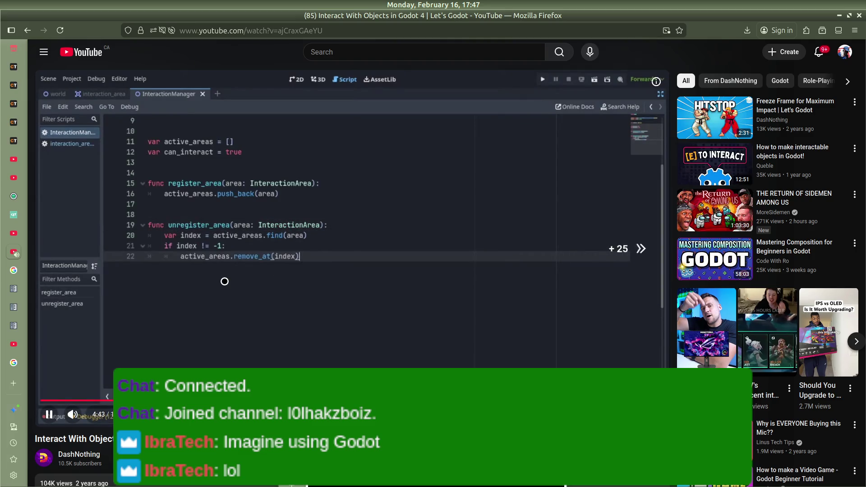
{"action": "key", "text": "Right"}
{"action": "key", "text": "Right"}
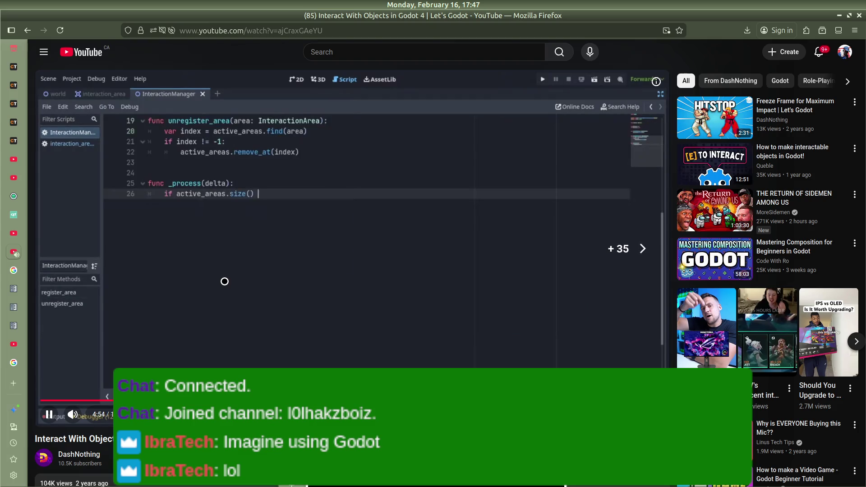
{"action": "key", "text": "Right"}
{"action": "key", "text": "Right"}
{"action": "key", "text": "Right"}
{"action": "key", "text": "Right"}
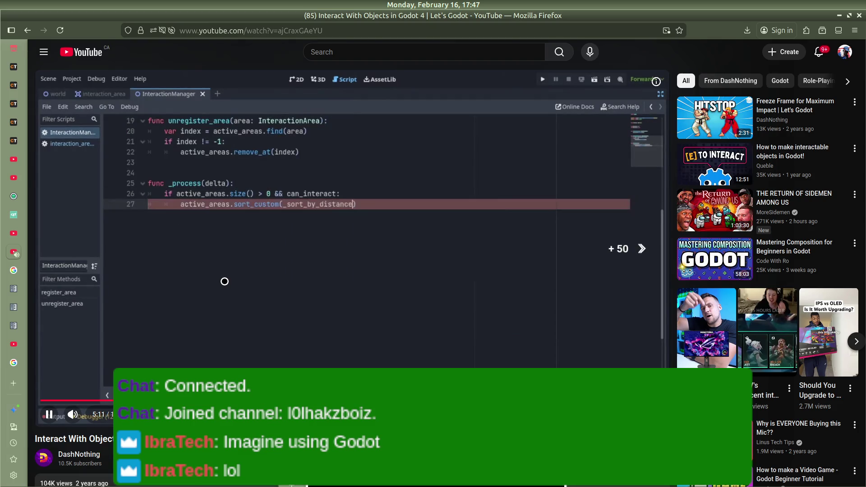
{"action": "key", "text": "Right"}
{"action": "key", "text": "Right"}
{"action": "key", "text": "Right"}
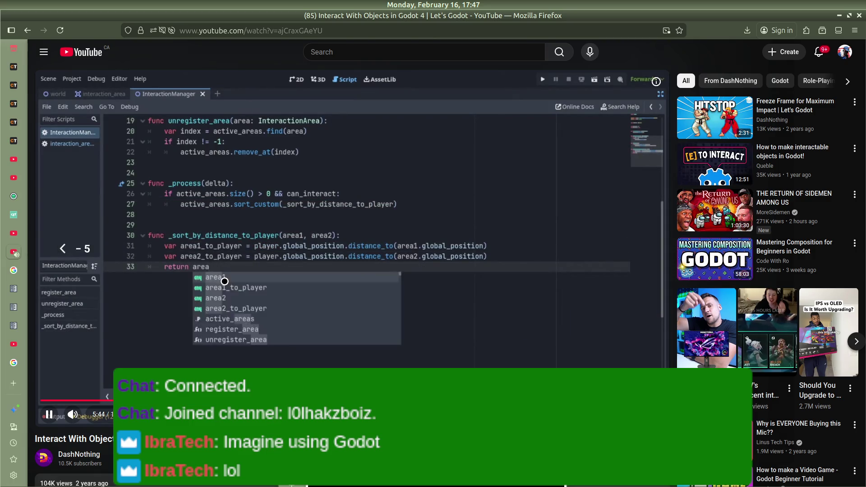
{"action": "key", "text": "Left"}
{"action": "key", "text": "Left"}
{"action": "key", "text": "Left"}
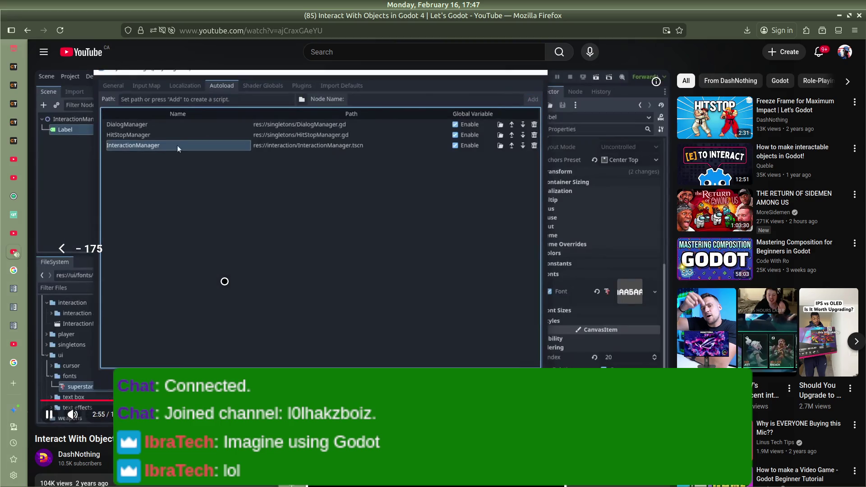
{"action": "key", "text": "Left"}
{"action": "key", "text": "Left"}
{"action": "key", "text": "Left"}
{"action": "key", "text": "Left"}
{"action": "key", "text": "Left"}
{"action": "key", "text": "Left"}
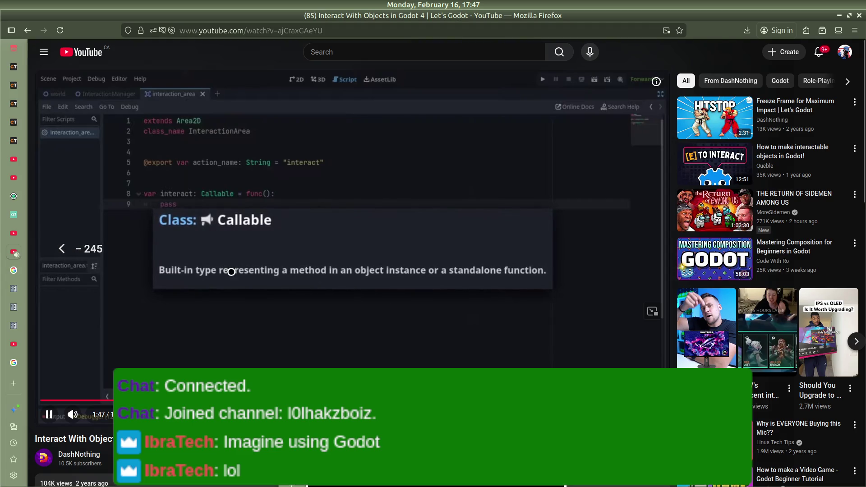
{"action": "left_click", "coordinate": [345, 231]}
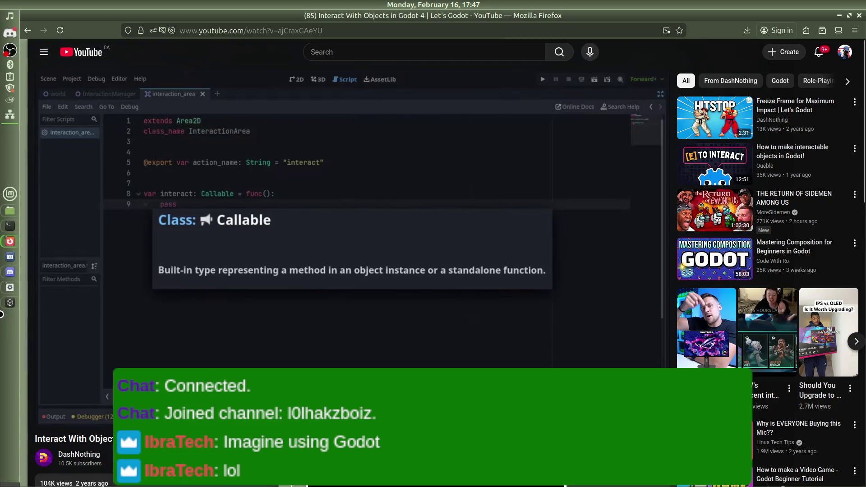
{"action": "left_click", "coordinate": [9, 288]}
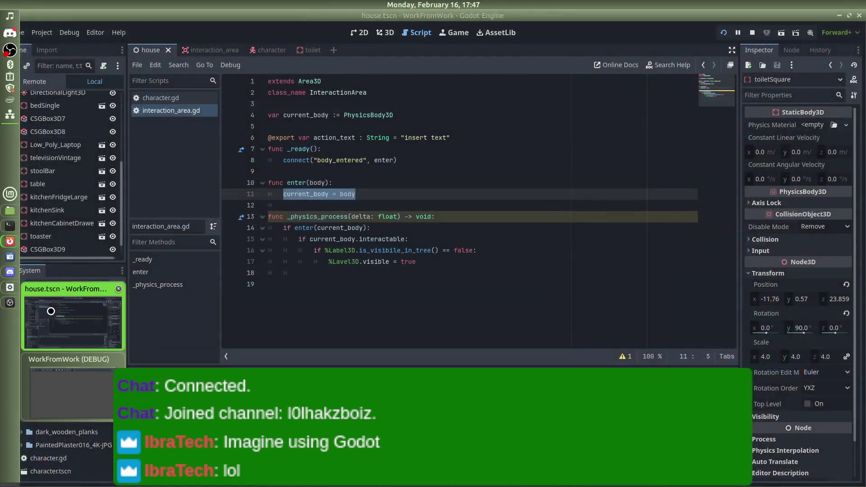
Stop the running game, then start a Firefox search for 'how to use signals in godoot'
{"action": "left_click", "coordinate": [749, 35]}
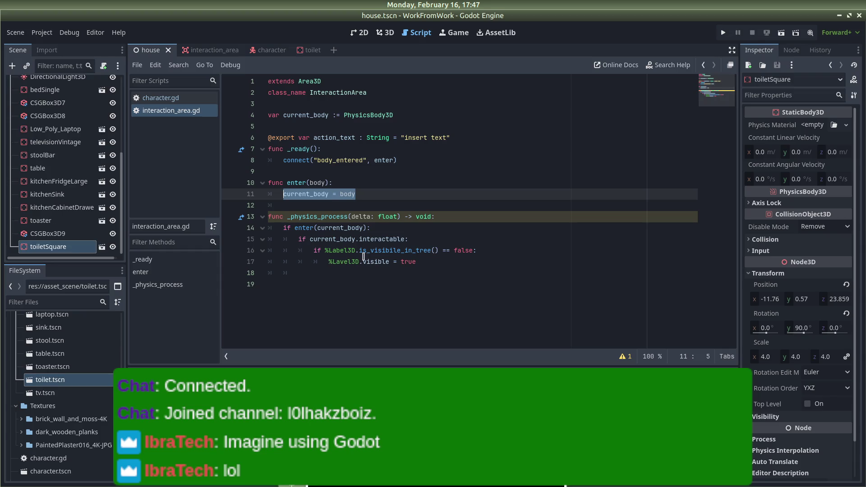
{"action": "left_click", "coordinate": [397, 194]}
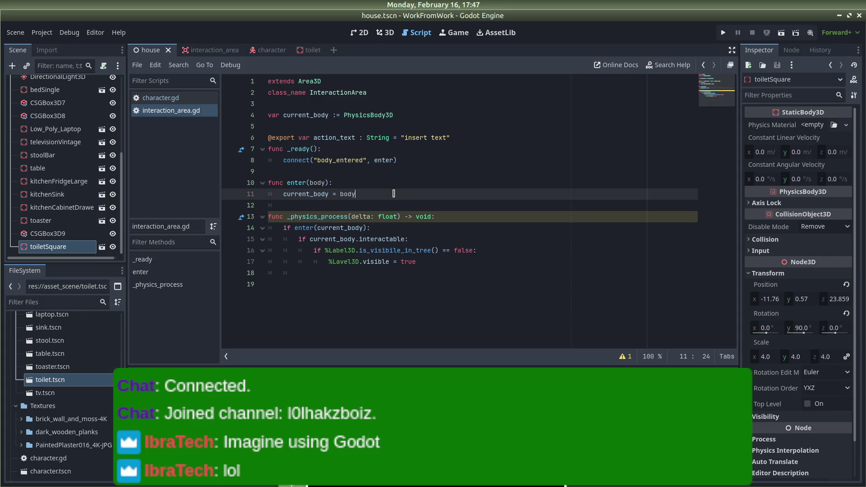
{"action": "key", "text": "alt+Tab"}
{"action": "key", "text": "alt+Tab"}
{"action": "key", "text": "alt+Tab"}
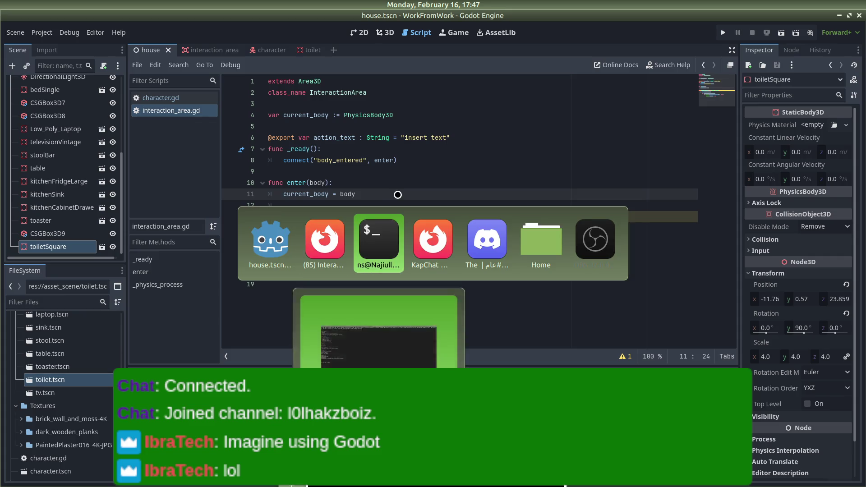
{"action": "key", "text": "alt+Tab"}
{"action": "key", "text": "alt+Tab"}
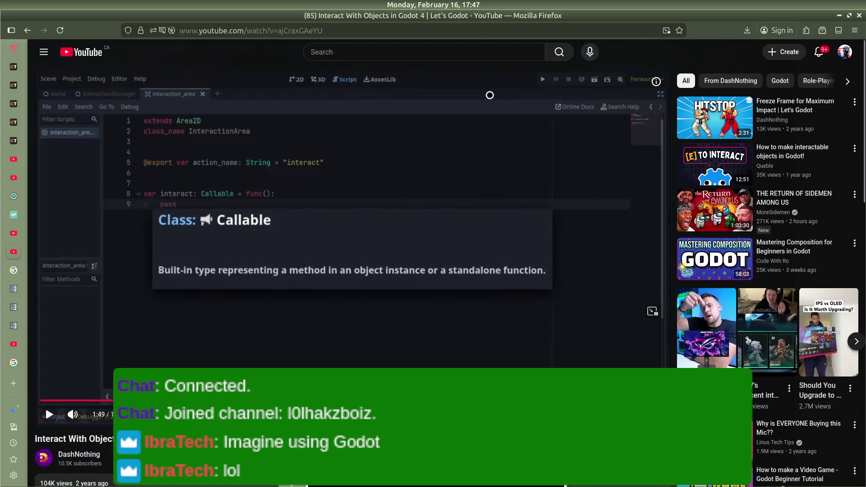
{"action": "key", "text": "ctrl+t"}
{"action": "type", "text": "how to use"}
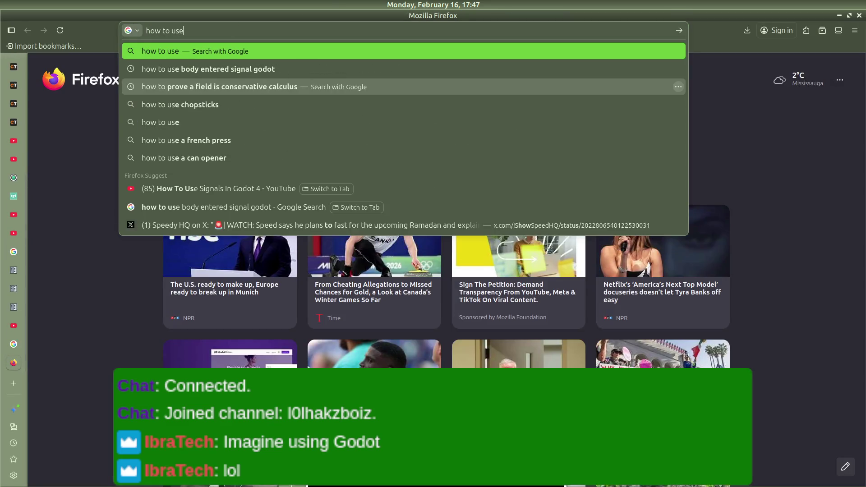
{"action": "type", "text": " signals in godoot"}
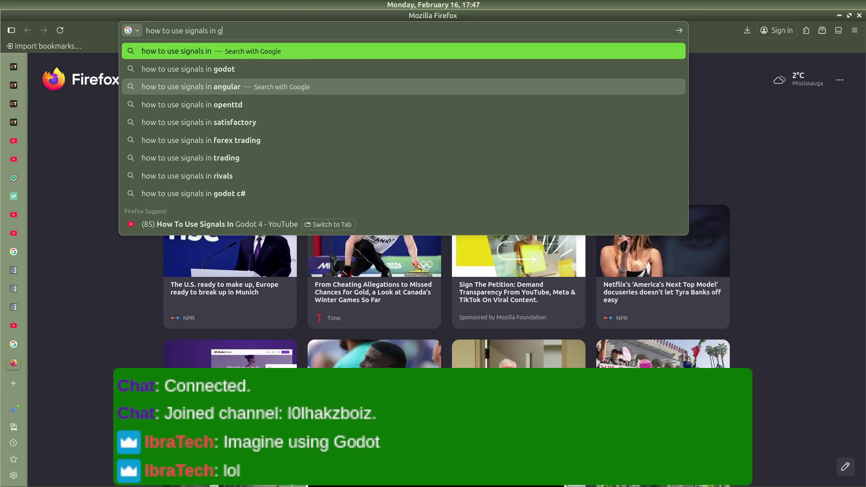
Run the Google search for signals in Godot and play the How To Use Signals In Godot 4 video
{"action": "key", "text": "Return"}
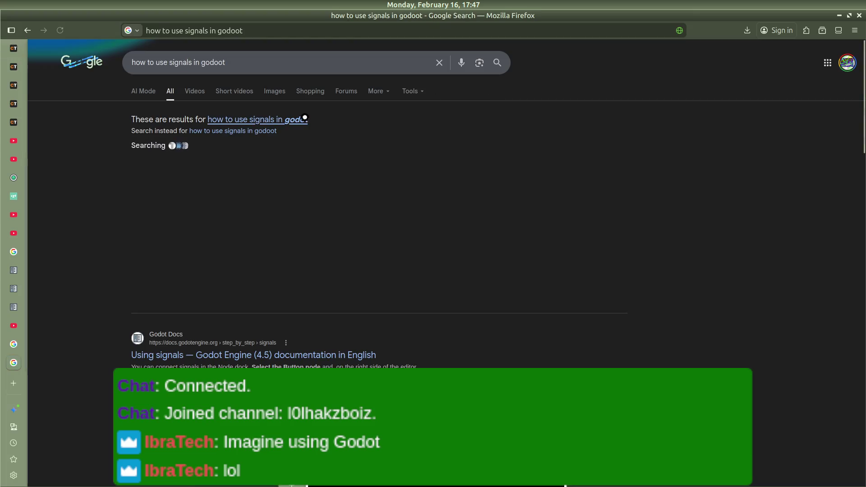
{"action": "scroll", "coordinate": [379, 225], "scroll_direction": "down", "scroll_amount": 4}
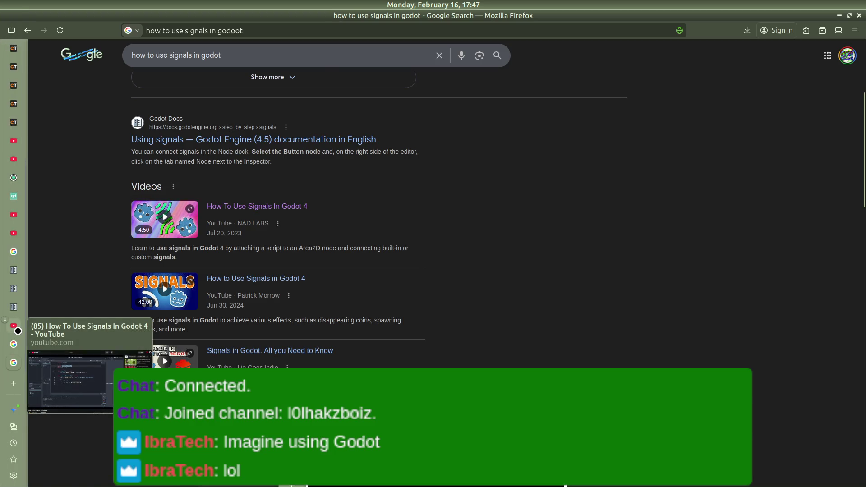
{"action": "left_click", "coordinate": [17, 330]}
{"action": "key", "text": "space"}
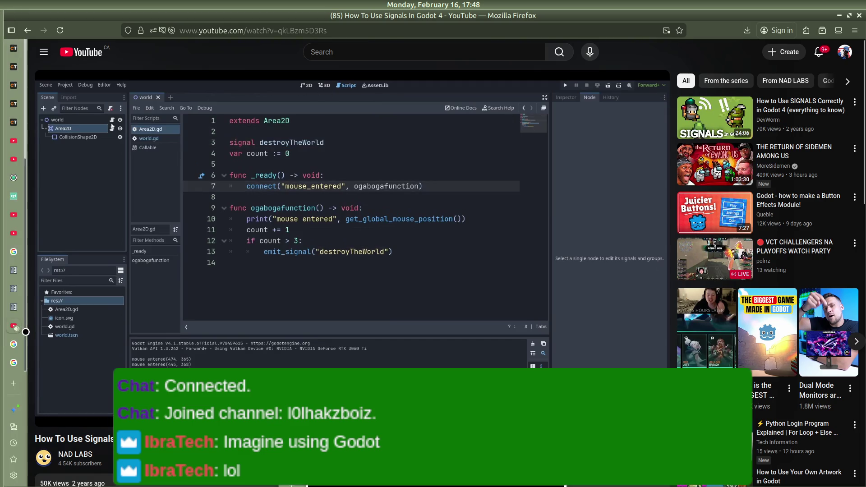
Pause the signals tutorial and switch to the body entered signal search results
{"action": "left_click", "coordinate": [87, 257]}
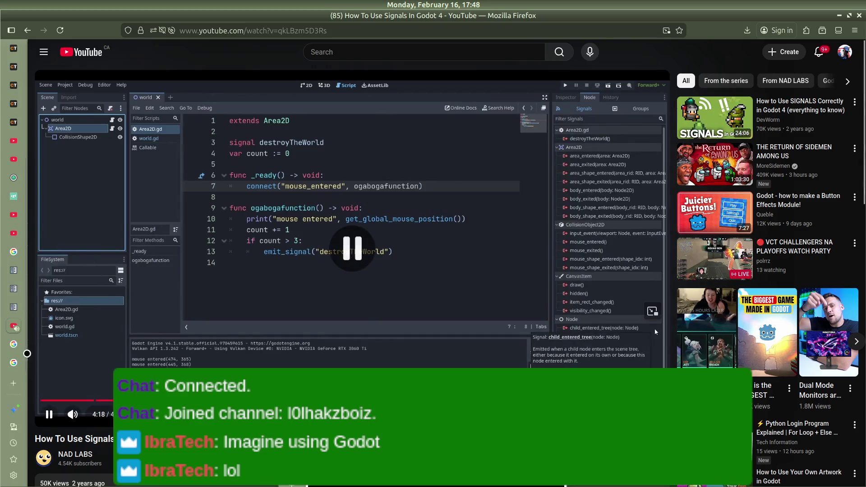
{"action": "mouse_move", "coordinate": [15, 353]}
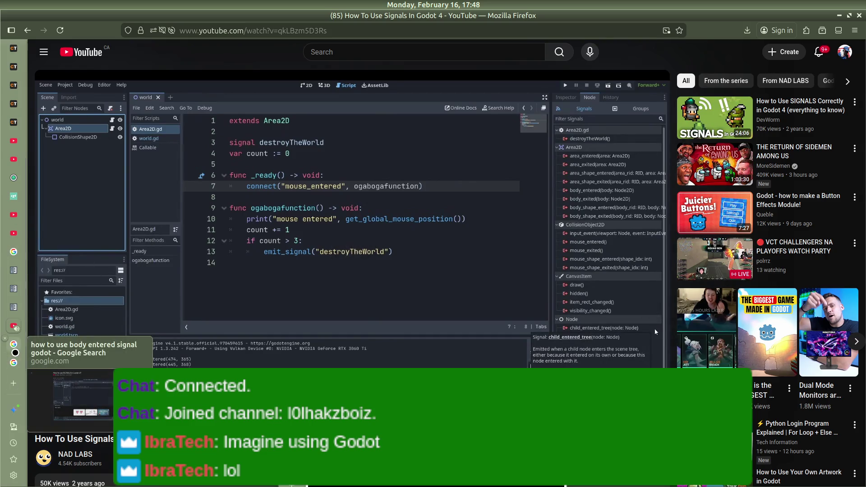
{"action": "left_click", "coordinate": [16, 352]}
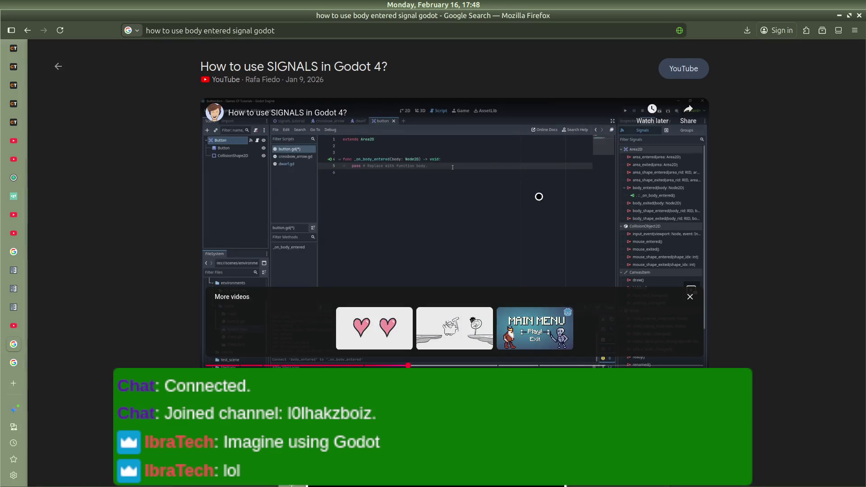
Watch the SIGNALS video up to its _on_body_entered example adding 20 to position.y, then return to Godot
{"action": "left_click", "coordinate": [588, 226]}
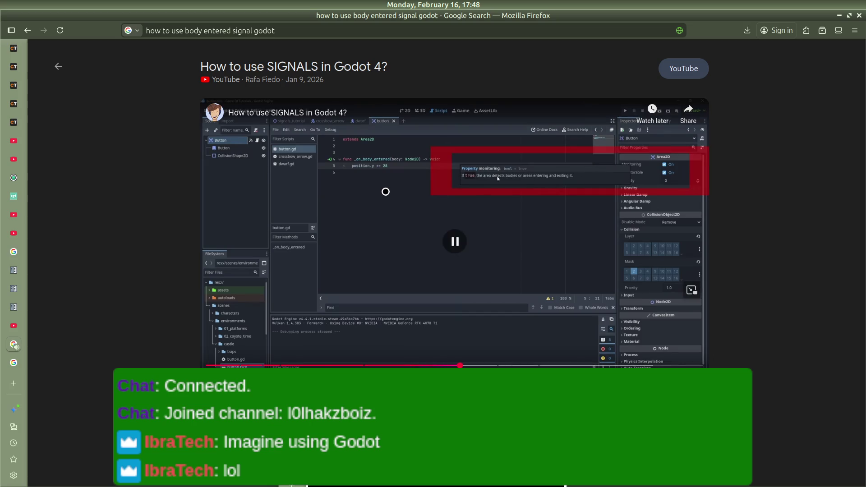
{"action": "left_click", "coordinate": [385, 192]}
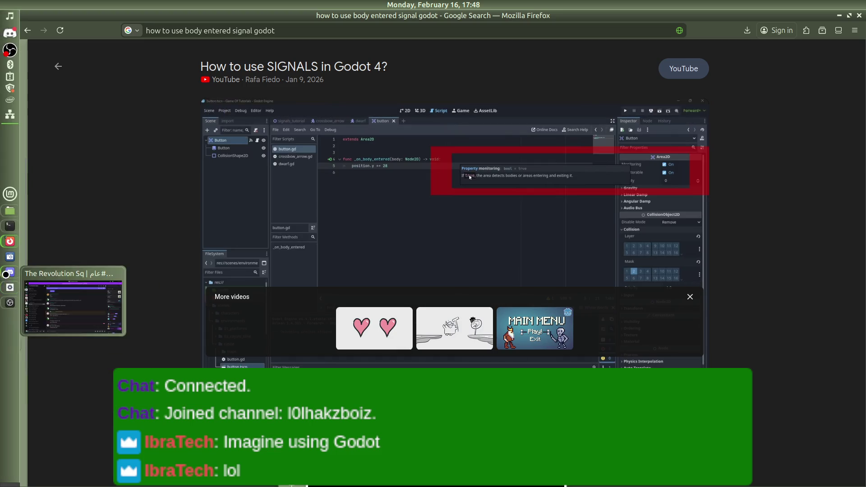
{"action": "left_click", "coordinate": [9, 288]}
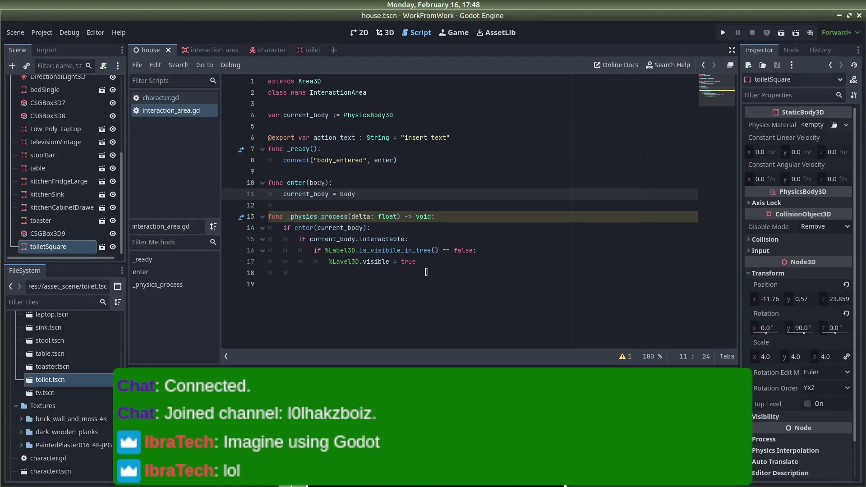
Delete the current_body variable declaration and the current_body = body assignment line
{"action": "mouse_move", "coordinate": [426, 264]}
{"action": "left_mouse_down"}
{"action": "mouse_move", "coordinate": [283, 229]}
{"action": "mouse_move", "coordinate": [298, 243]}
{"action": "left_mouse_up"}
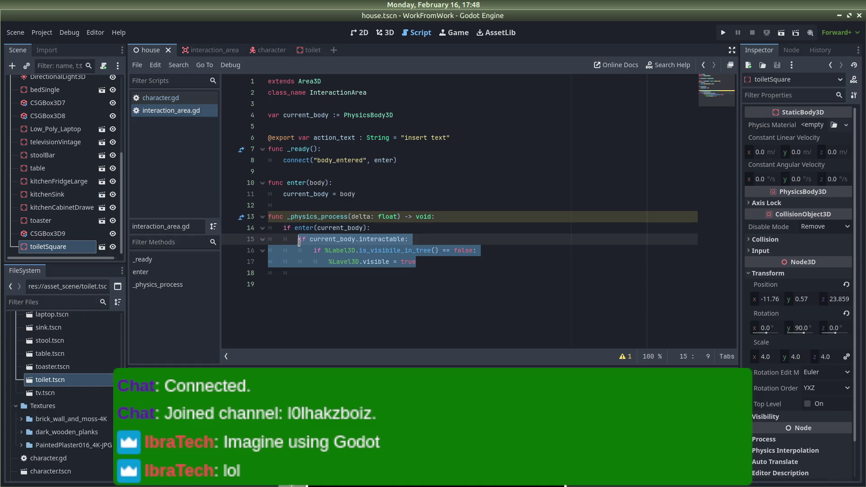
{"action": "left_click", "coordinate": [360, 235]}
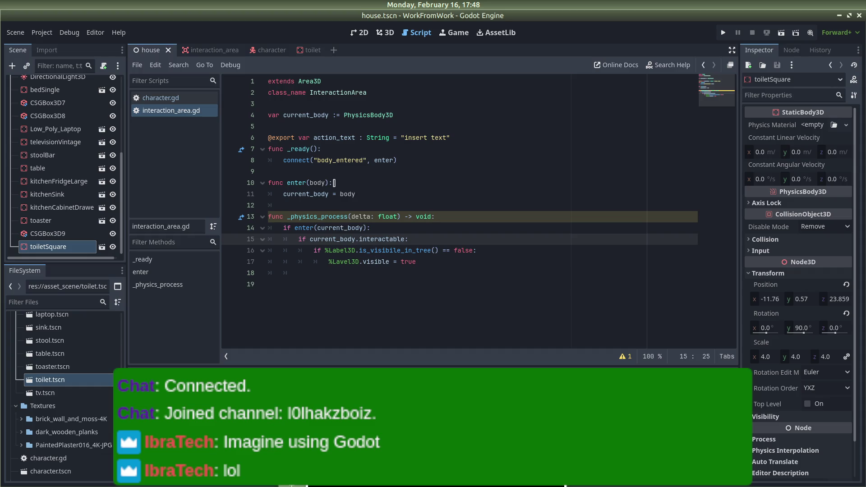
{"action": "mouse_move", "coordinate": [398, 119]}
{"action": "left_mouse_down"}
{"action": "mouse_move", "coordinate": [145, 140]}
{"action": "mouse_move", "coordinate": [134, 114]}
{"action": "left_mouse_up"}
{"action": "key", "text": "BackSpace"}
{"action": "key", "text": "BackSpace"}
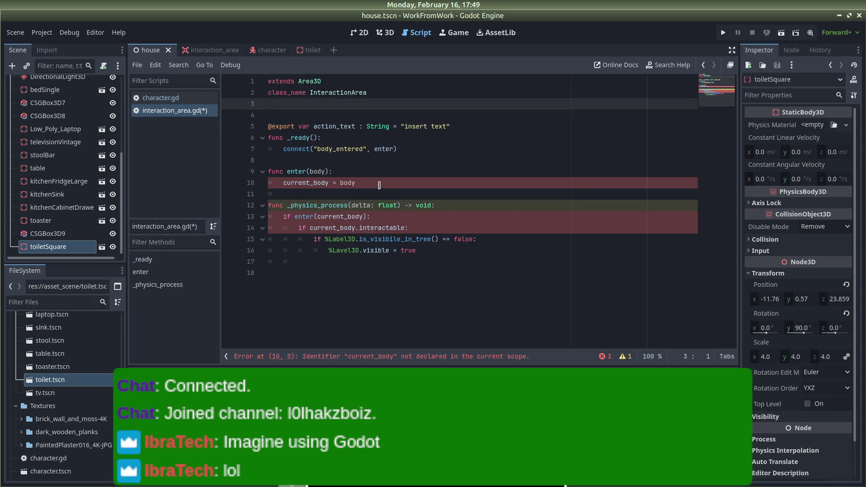
{"action": "triple_click", "coordinate": [379, 186]}
{"action": "key", "text": "BackSpace"}
{"action": "key", "text": "BackSpace"}
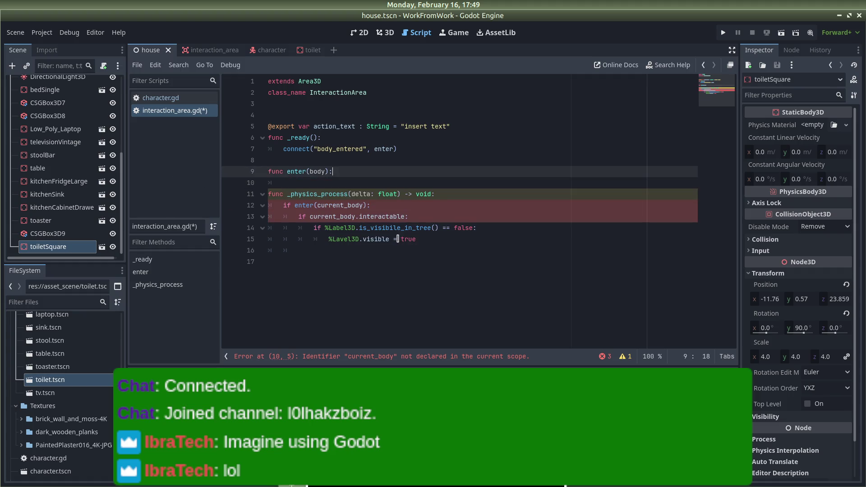
Move the interactable check block into enter(body) and rename current_body to body
{"action": "mouse_move", "coordinate": [431, 239]}
{"action": "left_mouse_down"}
{"action": "mouse_move", "coordinate": [315, 239]}
{"action": "mouse_move", "coordinate": [295, 219]}
{"action": "left_mouse_up"}
{"action": "key", "text": "ctrl+c"}
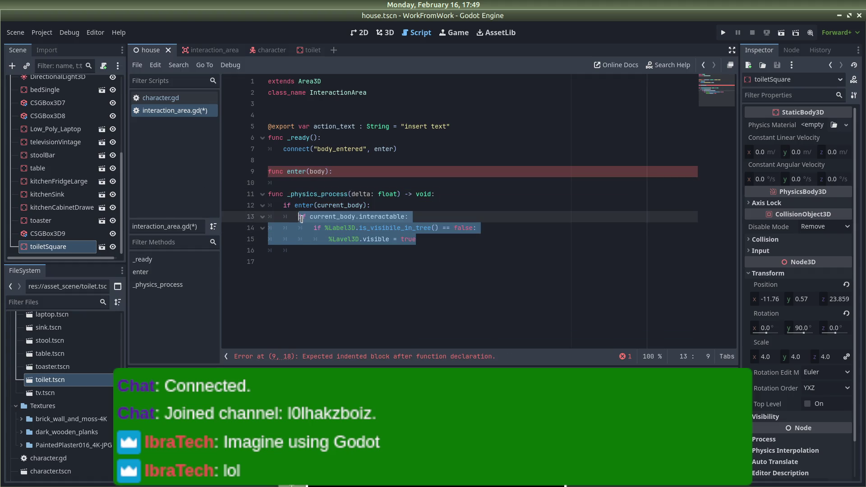
{"action": "key", "text": "BackSpace"}
{"action": "left_click", "coordinate": [341, 173]}
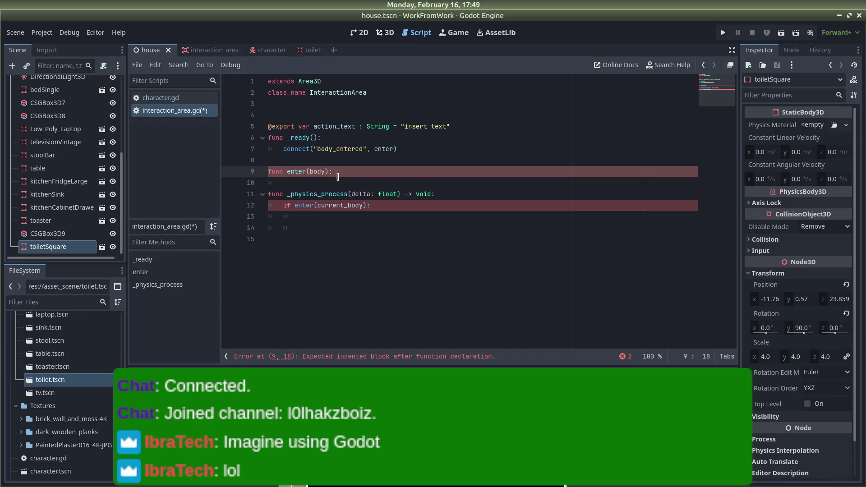
{"action": "key", "text": "Return"}
{"action": "key", "text": "ctrl+v"}
{"action": "double_click", "coordinate": [310, 182]}
{"action": "type", "text": "body"}
{"action": "left_click", "coordinate": [430, 175]}
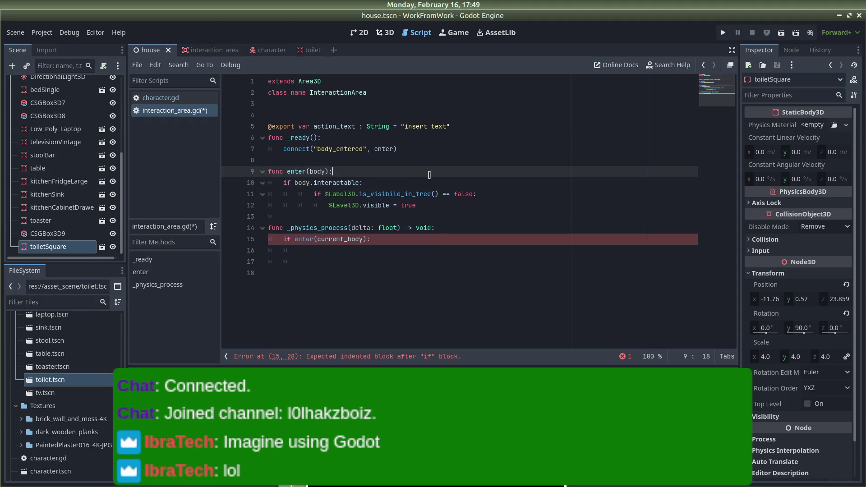
Delete the leftover _physics_process function, save the script, and run the game
{"action": "left_click_drag", "start_coordinate": [345, 259], "coordinate": [419, 205]}
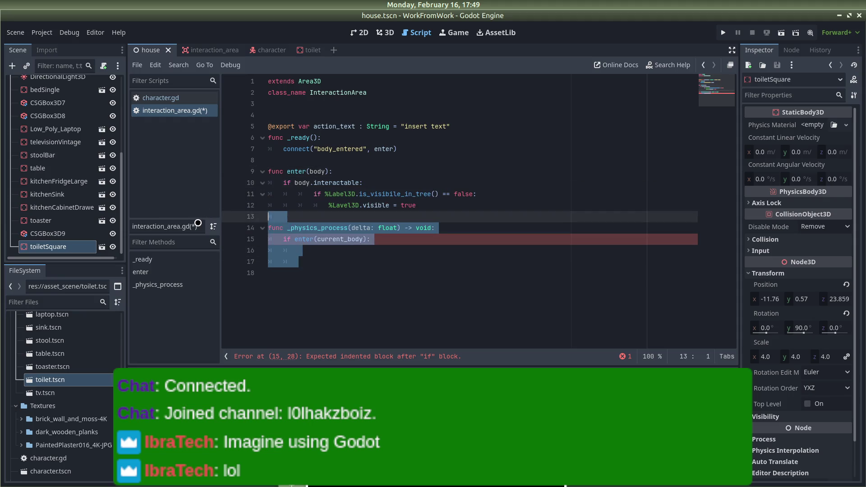
{"action": "key", "text": "BackSpace"}
{"action": "key", "text": "ctrl+s"}
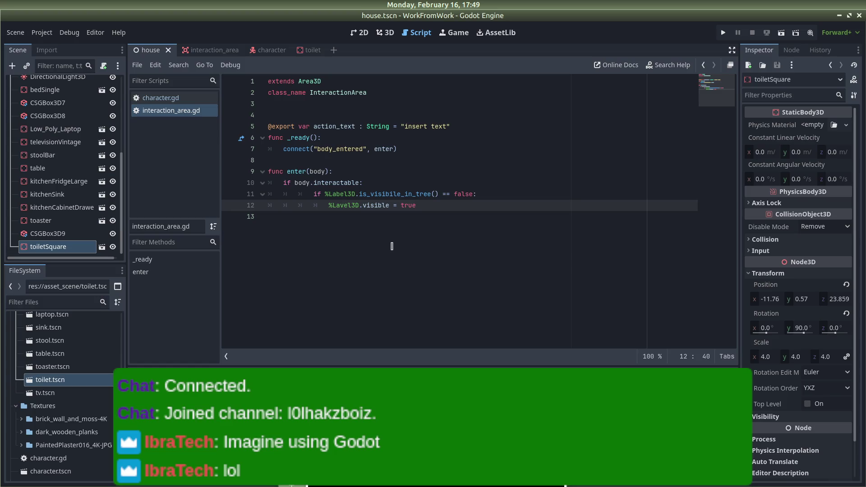
{"action": "left_click", "coordinate": [723, 33]}
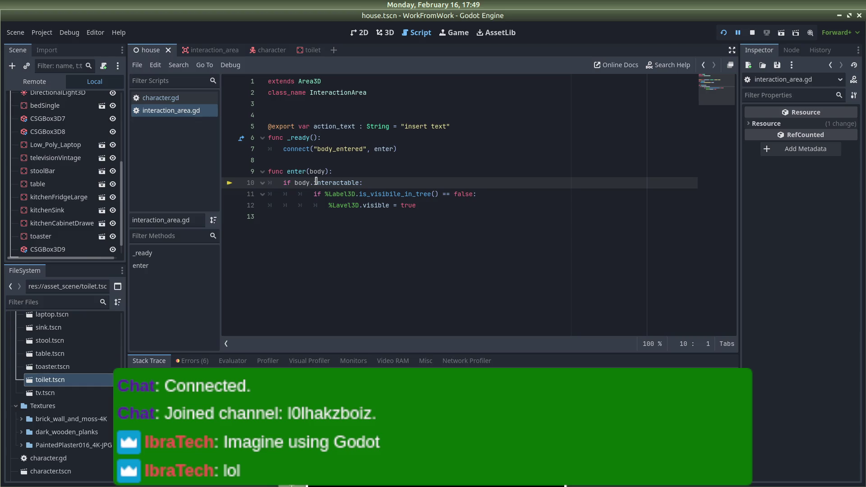
Add the missing colon and unindent lines 11–12 so the Label3D lines sit under the interactable check
{"action": "type", "text": ":"}
{"action": "left_click", "coordinate": [311, 193]}
{"action": "key", "text": "BackSpace"}
{"action": "left_click", "coordinate": [326, 205]}
{"action": "key", "text": "BackSpace"}
{"action": "left_click", "coordinate": [514, 160]}
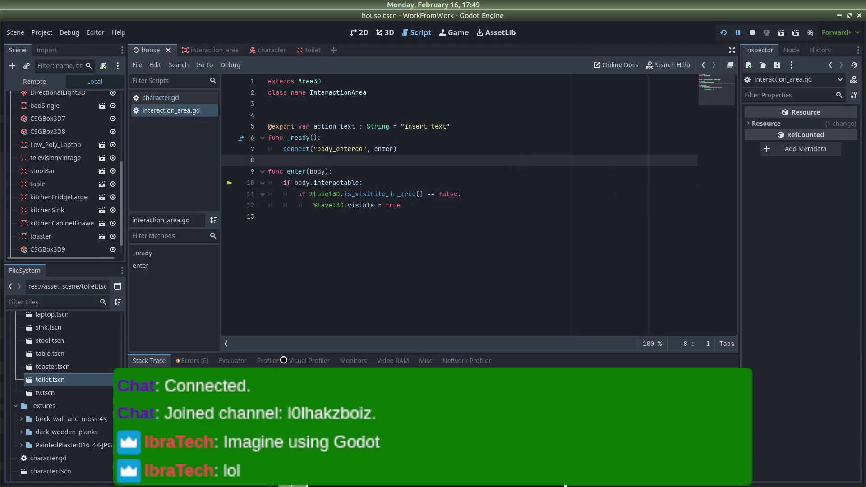
Pause and then stop the running game
{"action": "left_click", "coordinate": [738, 33]}
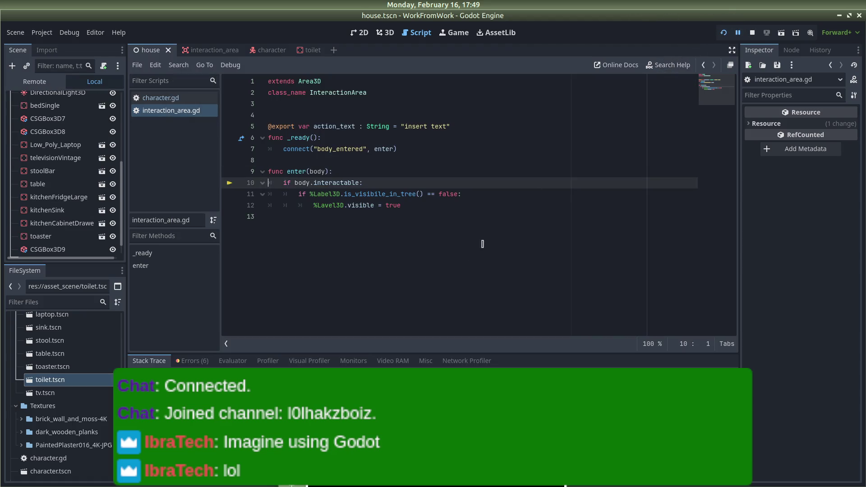
{"action": "left_click", "coordinate": [751, 33]}
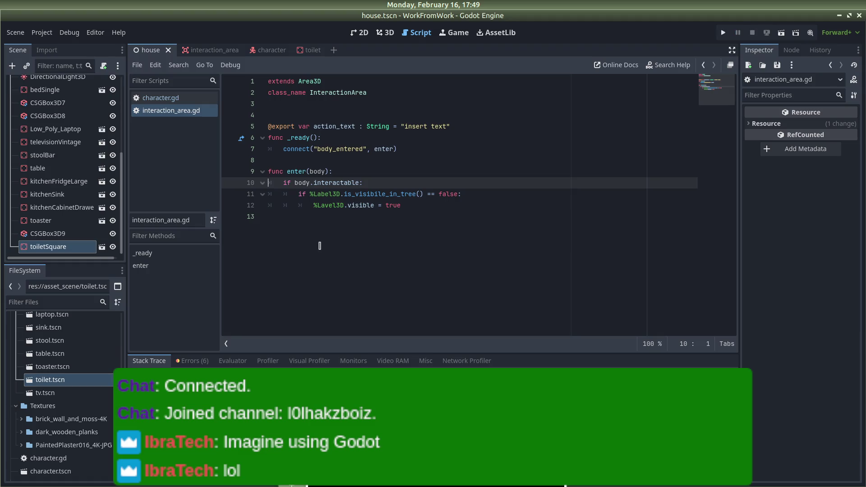
{"action": "key", "text": "alt+Tab"}
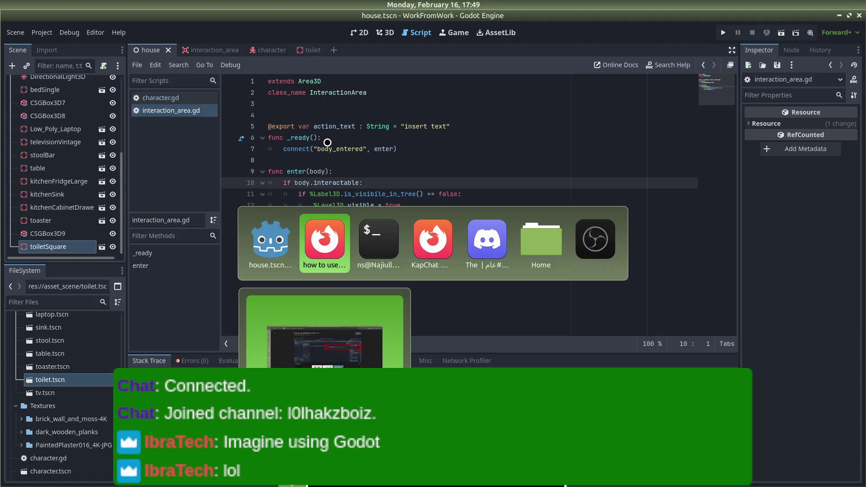
Resume the How to use SIGNALS in Godot 4? video in Firefox, then switch back to Godot
{"action": "key", "text": "alt+Tab"}
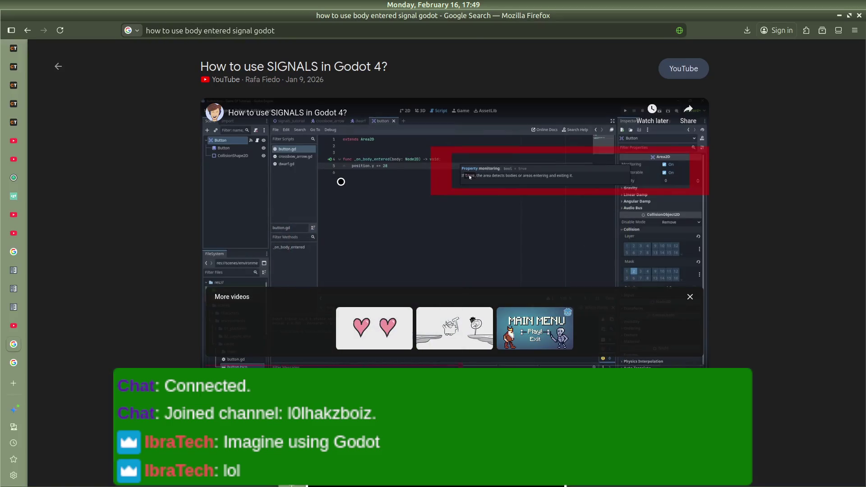
{"action": "left_click", "coordinate": [342, 182]}
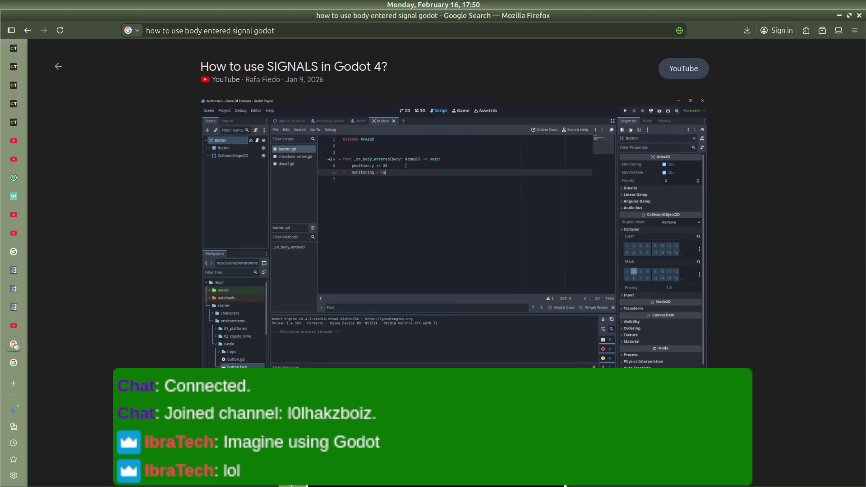
{"action": "key", "text": "alt+Tab"}
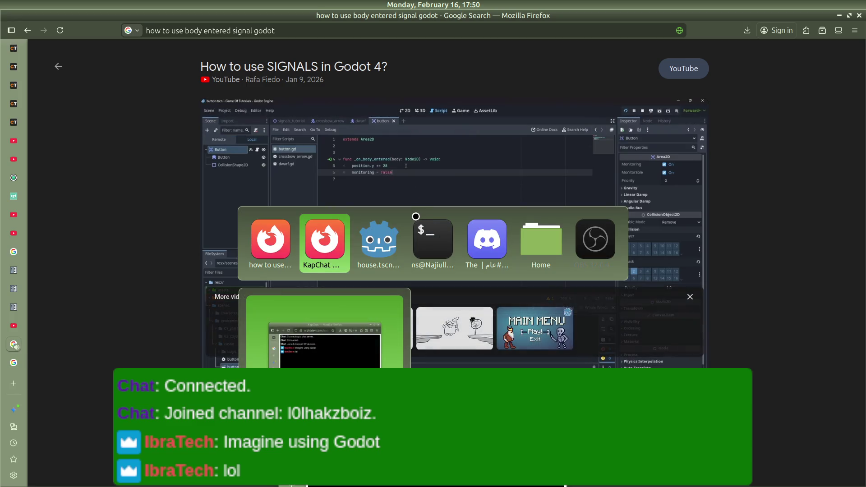
{"action": "key", "text": "alt+Tab"}
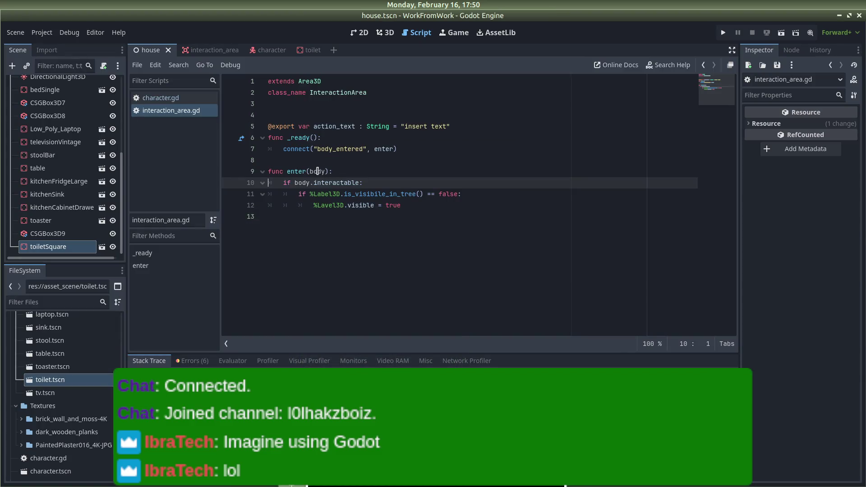
Type enter's parameter as body:StaticBody3D via autocomplete and relaunch the game with F5
{"action": "left_click", "coordinate": [323, 171]}
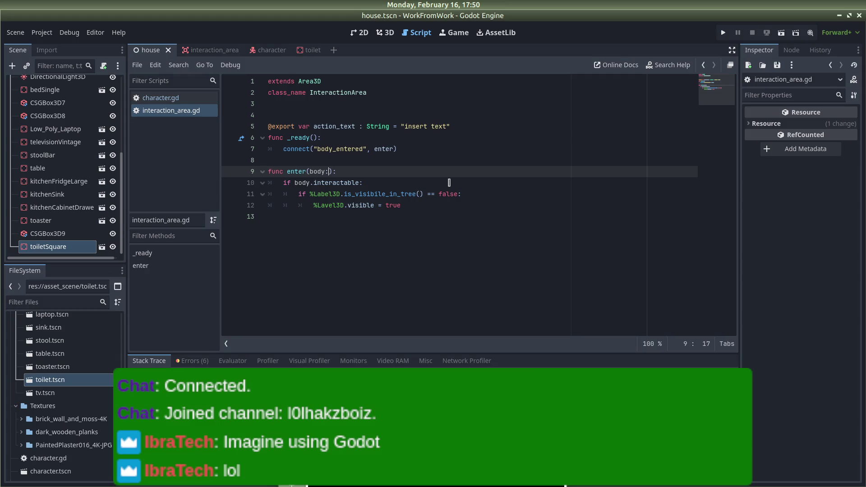
{"action": "type", "text": "Static"}
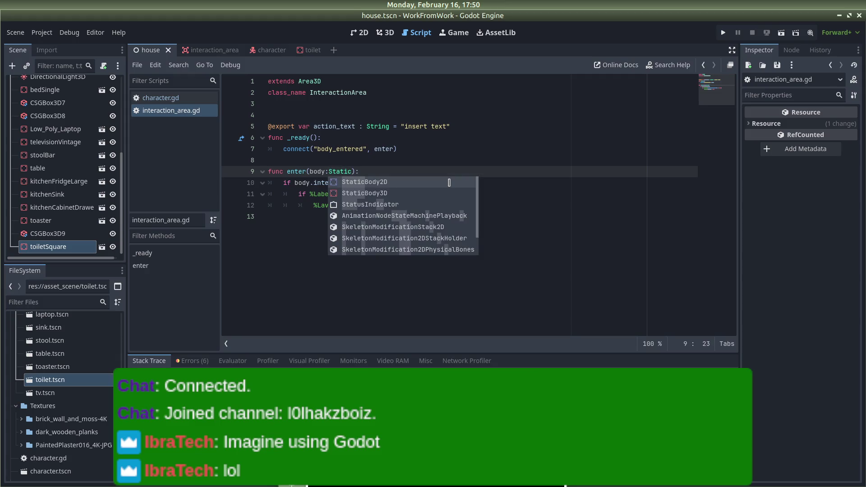
{"action": "key", "text": "Down"}
{"action": "key", "text": "Return"}
{"action": "left_click", "coordinate": [444, 168]}
{"action": "key", "text": "F5"}
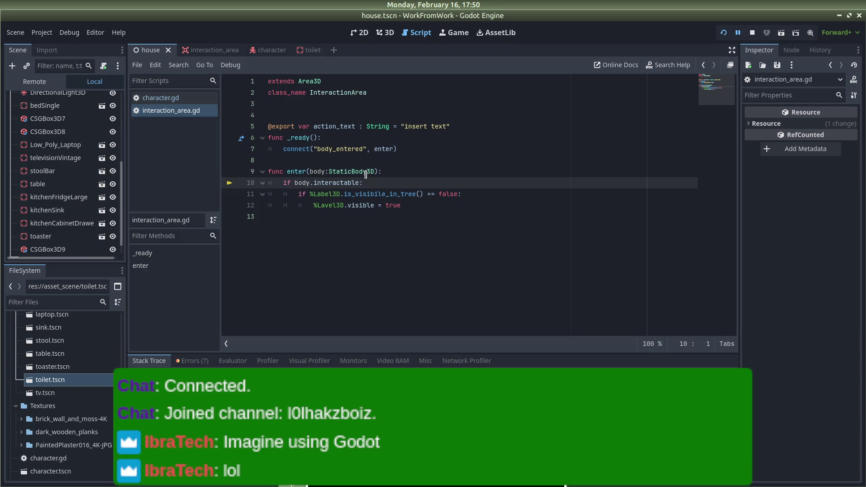
{"action": "scroll", "coordinate": [95, 186], "scroll_direction": "up", "scroll_amount": 5}
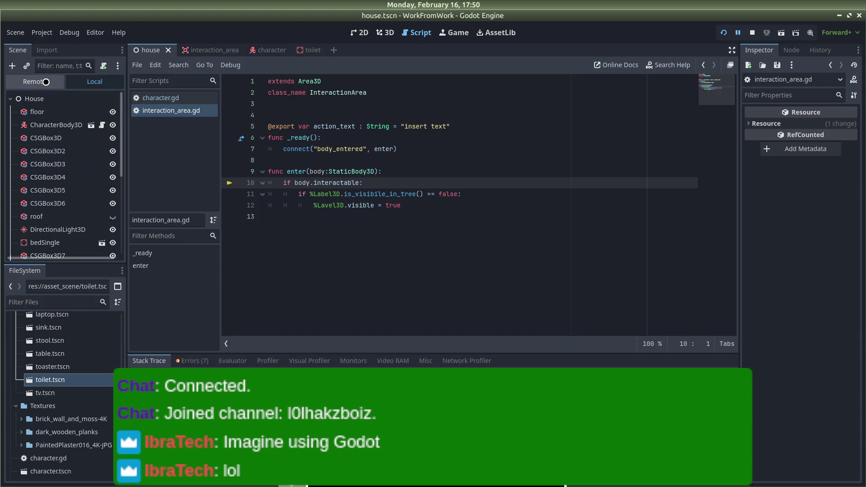
{"action": "left_click", "coordinate": [12, 66]}
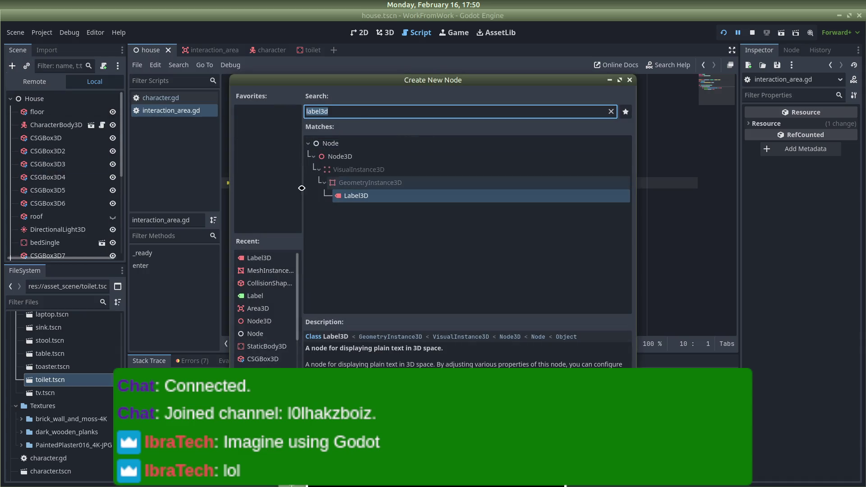
{"action": "type", "text": "stat"}
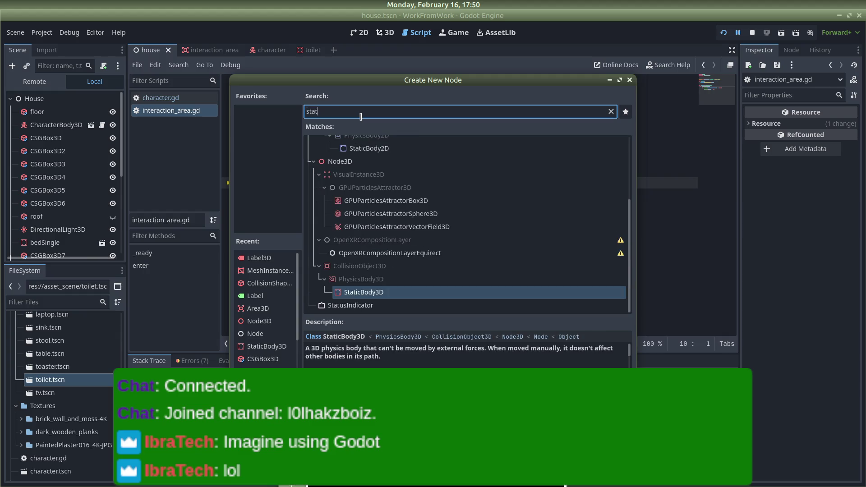
{"action": "left_click", "coordinate": [630, 80]}
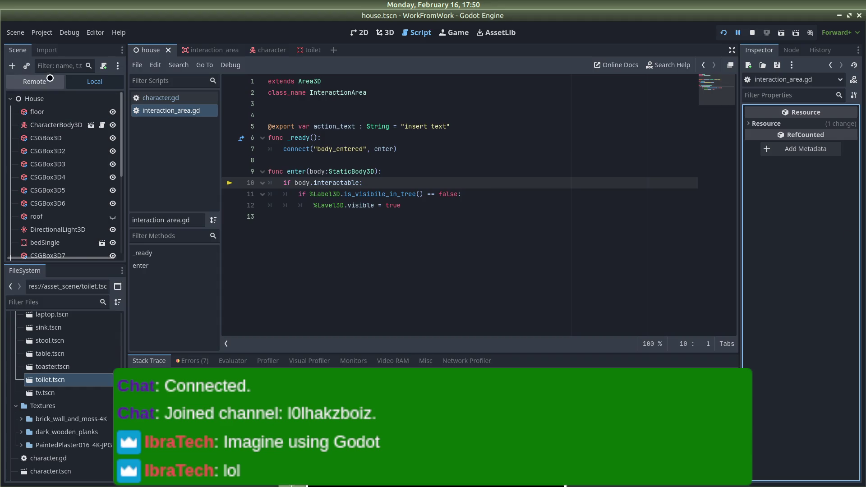
{"action": "left_click", "coordinate": [40, 32]}
{"action": "left_click", "coordinate": [54, 45]}
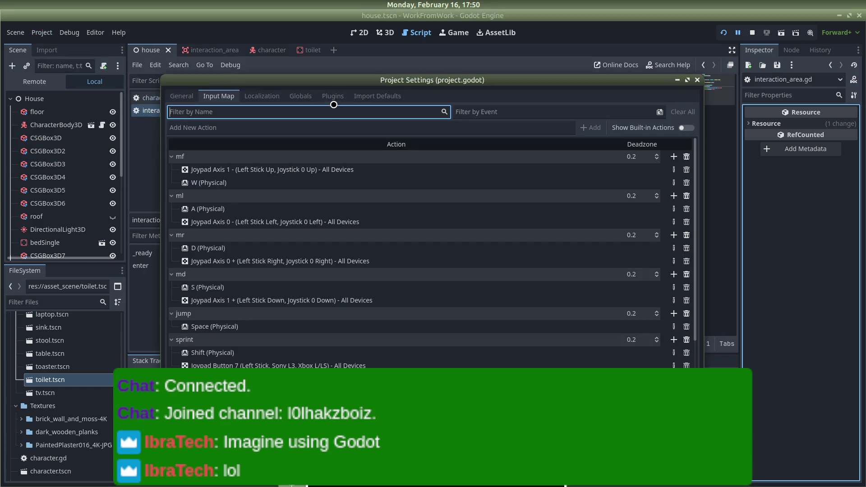
{"action": "left_click", "coordinate": [181, 96]}
{"action": "key", "text": "BackSpace"}
{"action": "scroll", "coordinate": [199, 149], "scroll_direction": "down", "scroll_amount": 10}
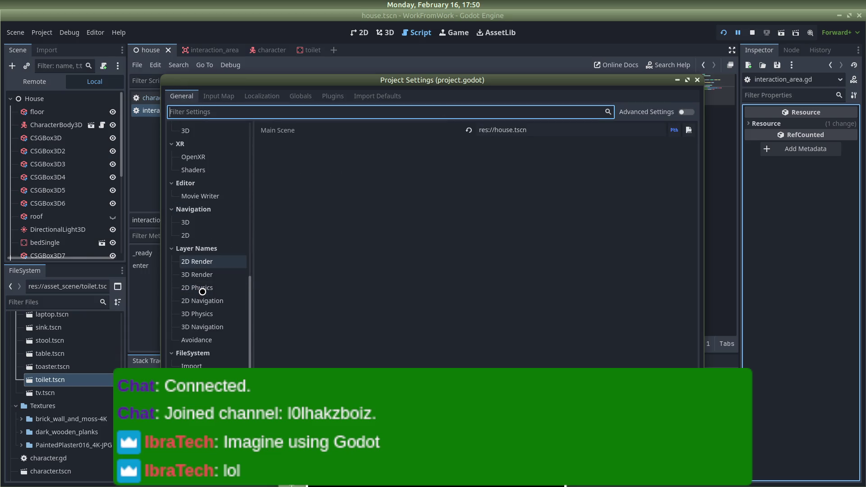
{"action": "scroll", "coordinate": [204, 352], "scroll_direction": "up", "scroll_amount": 5}
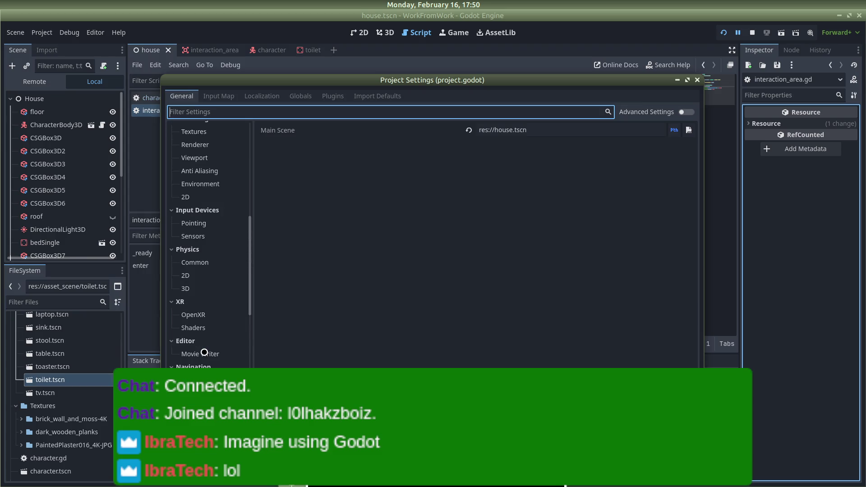
{"action": "scroll", "coordinate": [203, 343], "scroll_direction": "up", "scroll_amount": 2}
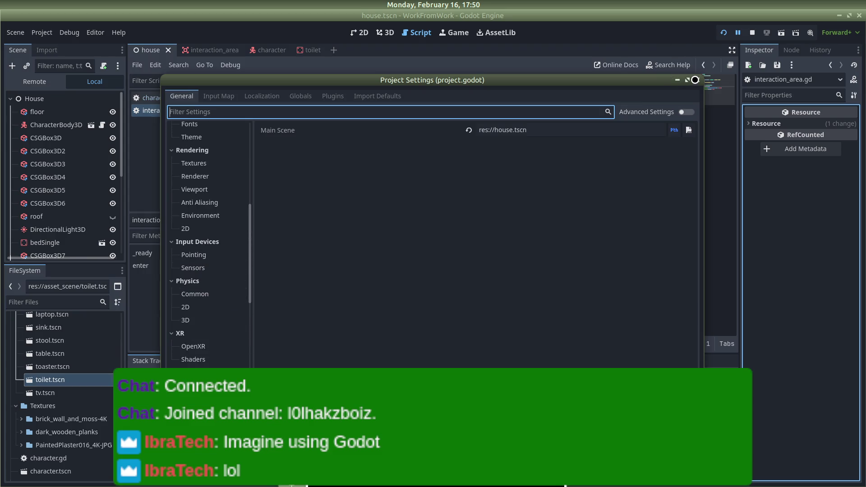
{"action": "left_click", "coordinate": [693, 80]}
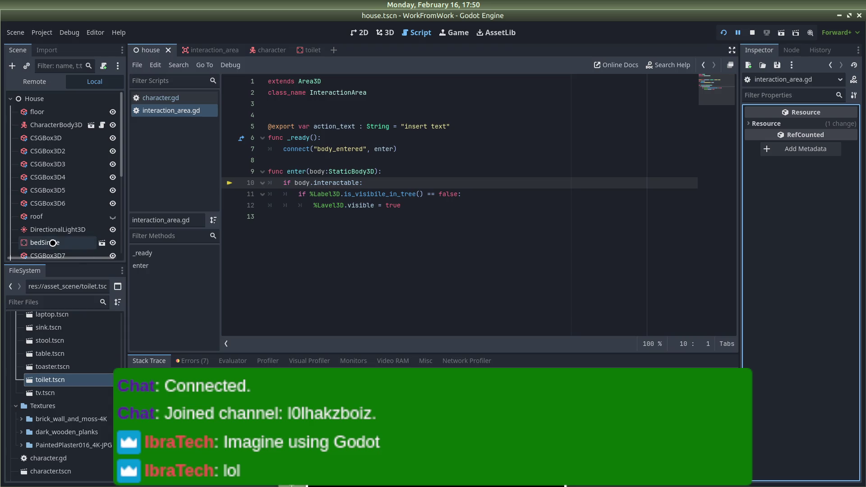
Select the toiletSquare node and expand its metadata to confirm Interactable is set to On
{"action": "scroll", "coordinate": [53, 243], "scroll_direction": "down", "scroll_amount": 5}
{"action": "scroll", "coordinate": [53, 242], "scroll_direction": "down", "scroll_amount": 3}
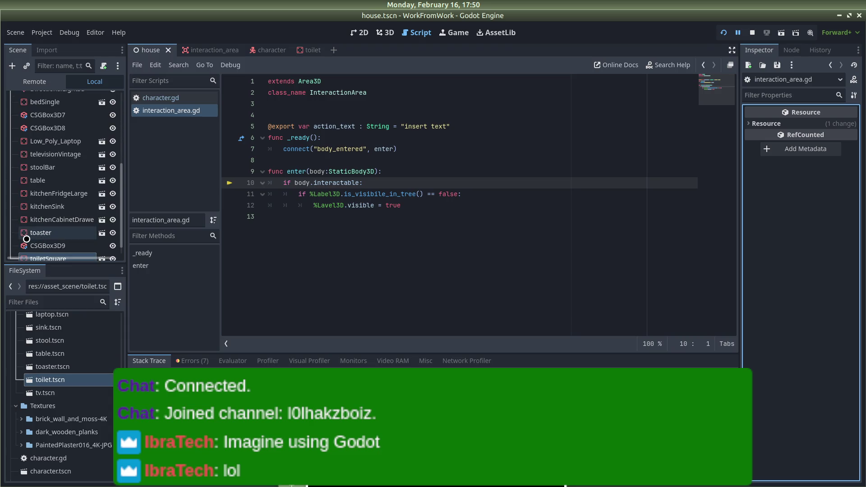
{"action": "left_click", "coordinate": [40, 246]}
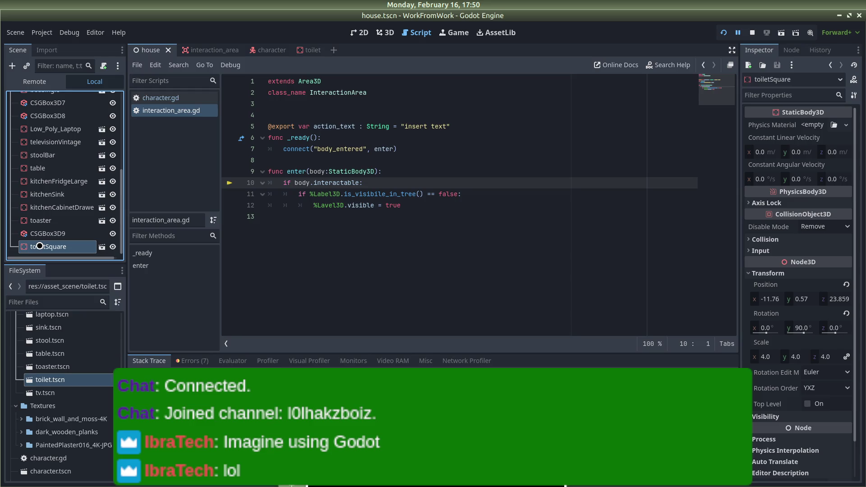
{"action": "scroll", "coordinate": [39, 246], "scroll_direction": "up", "scroll_amount": 2}
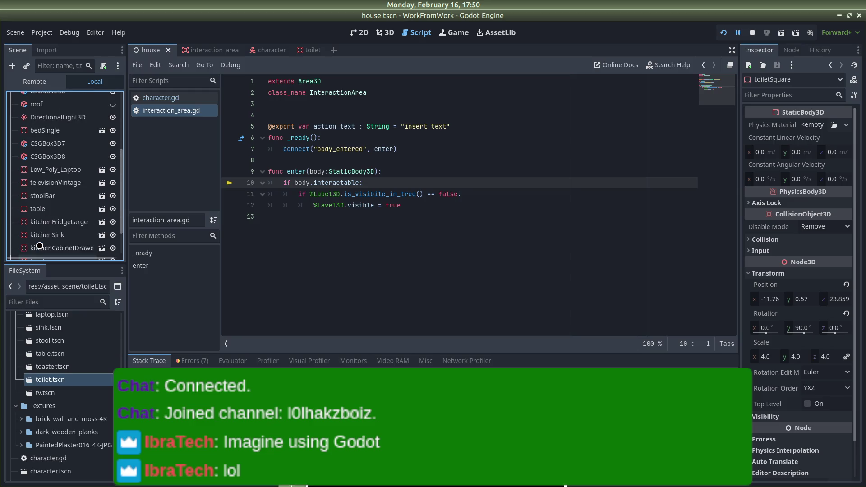
{"action": "scroll", "coordinate": [40, 246], "scroll_direction": "up", "scroll_amount": 4}
{"action": "scroll", "coordinate": [40, 246], "scroll_direction": "down", "scroll_amount": 6}
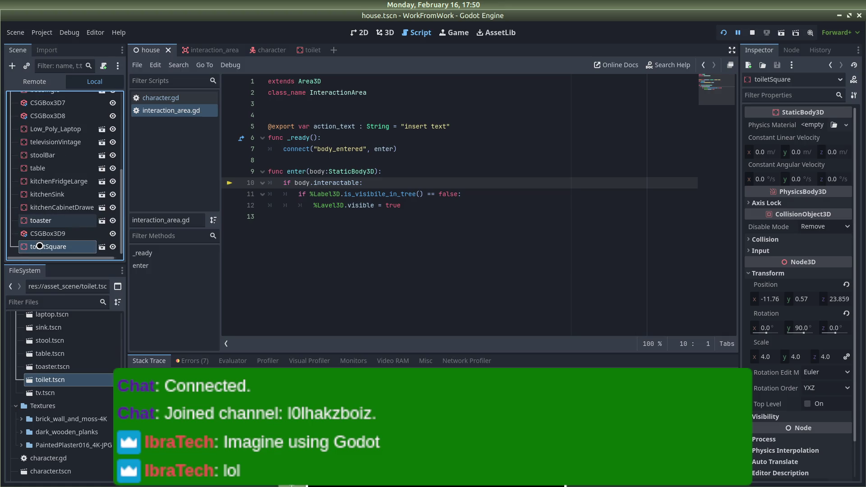
{"action": "scroll", "coordinate": [794, 316], "scroll_direction": "down", "scroll_amount": 2}
{"action": "left_click", "coordinate": [762, 460]}
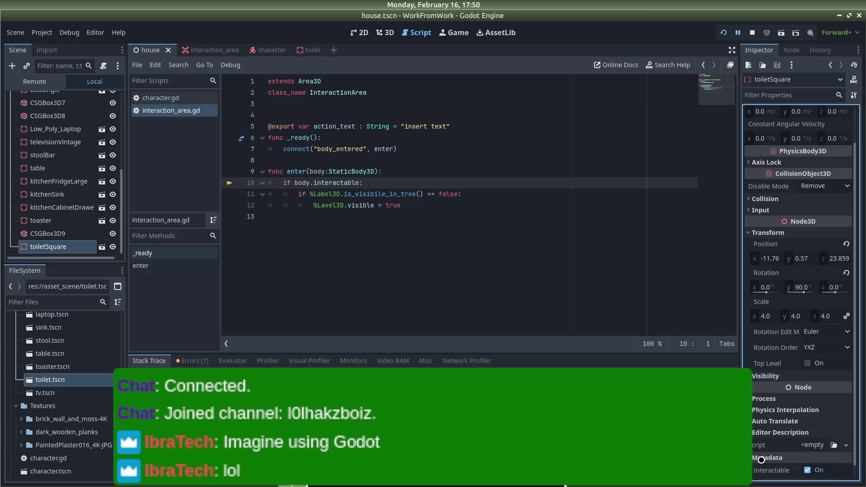
{"action": "scroll", "coordinate": [761, 459], "scroll_direction": "down", "scroll_amount": 1}
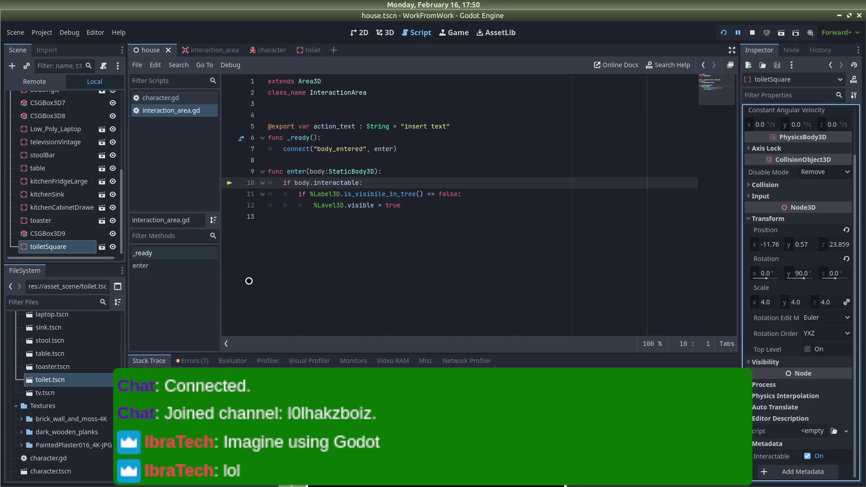
{"action": "key", "text": "alt+Tab"}
{"action": "key", "text": "alt+Tab"}
{"action": "key", "text": "alt+Tab"}
{"action": "key", "text": "alt+Tab"}
{"action": "key", "text": "alt+Tab"}
{"action": "key", "text": "alt+Tab"}
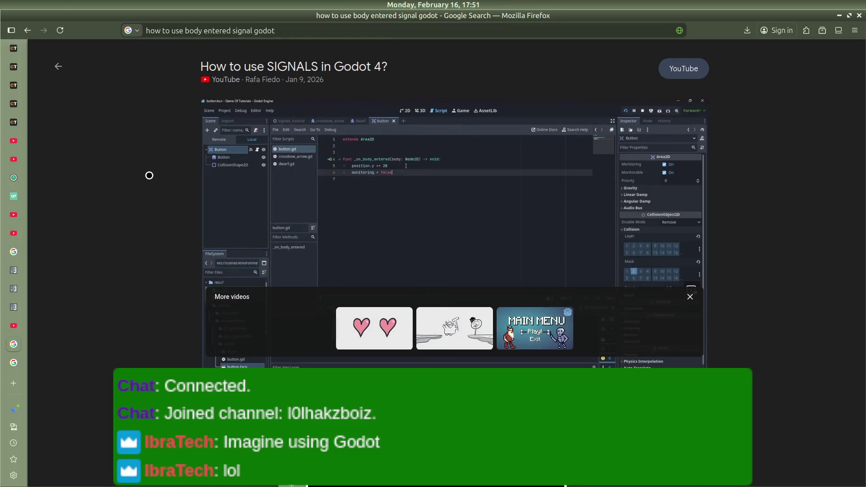
Close the video preview and clear the old Google search query
{"action": "left_click", "coordinate": [58, 66]}
{"action": "left_click", "coordinate": [316, 62]}
{"action": "mouse_move", "coordinate": [1, 82]}
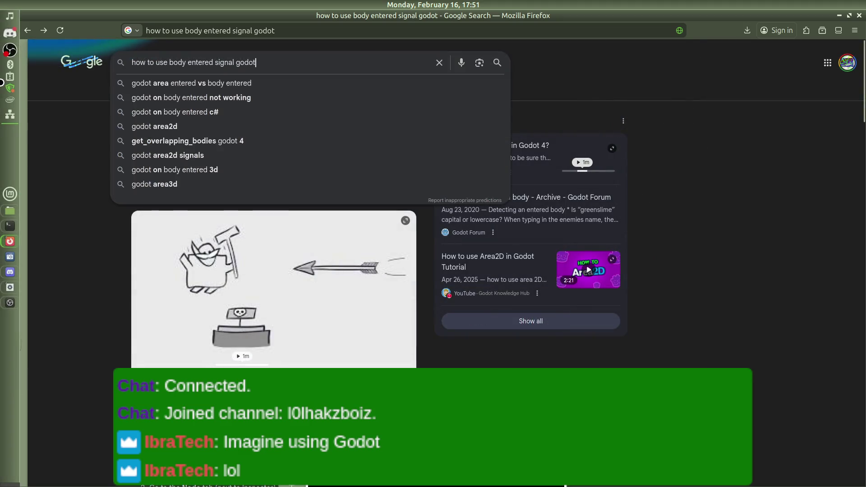
{"action": "key", "text": "BackSpace"}
{"action": "key", "text": "BackSpace"}
{"action": "key", "text": "BackSpace"}
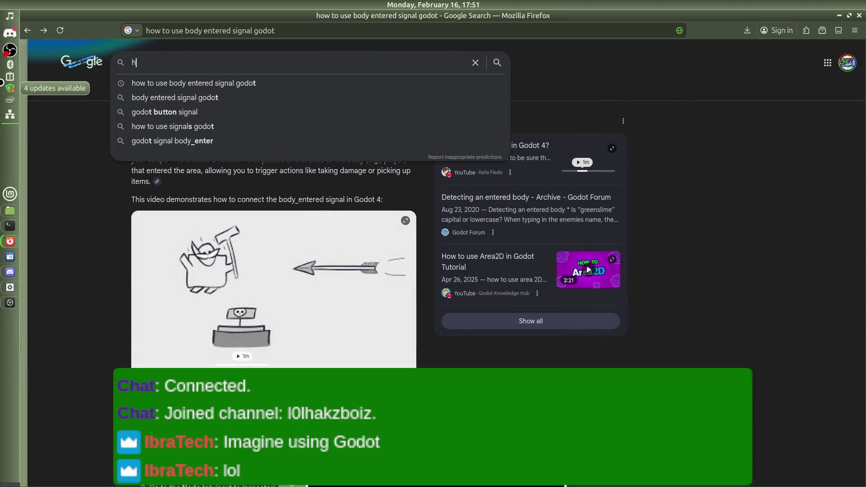
{"action": "key", "text": "BackSpace"}
Search 'how to access metadata in godot universally' and expand the AI overview listing get_meta
{"action": "type", "text": "how to access metadata in godot ui"}
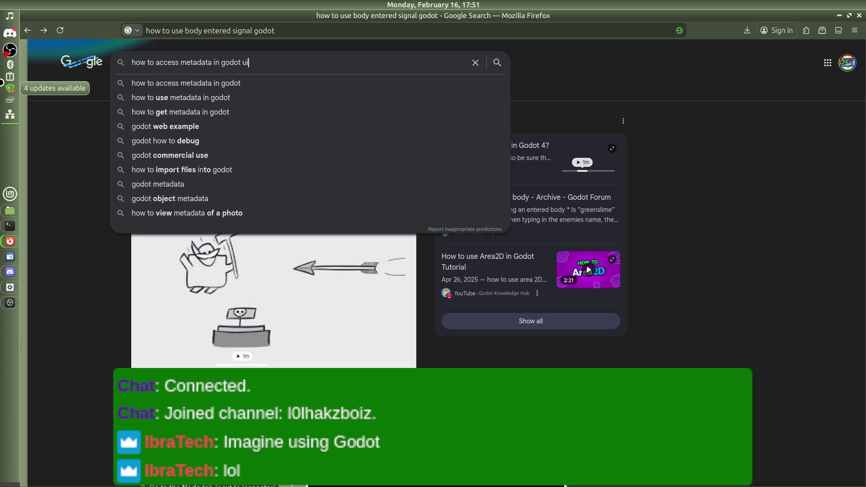
{"action": "key", "text": "BackSpace"}
{"action": "type", "text": "niversally"}
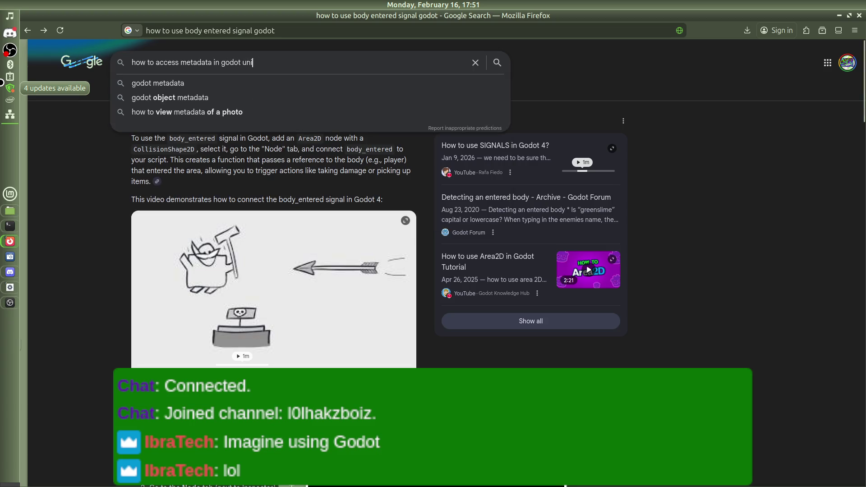
{"action": "key", "text": "Return"}
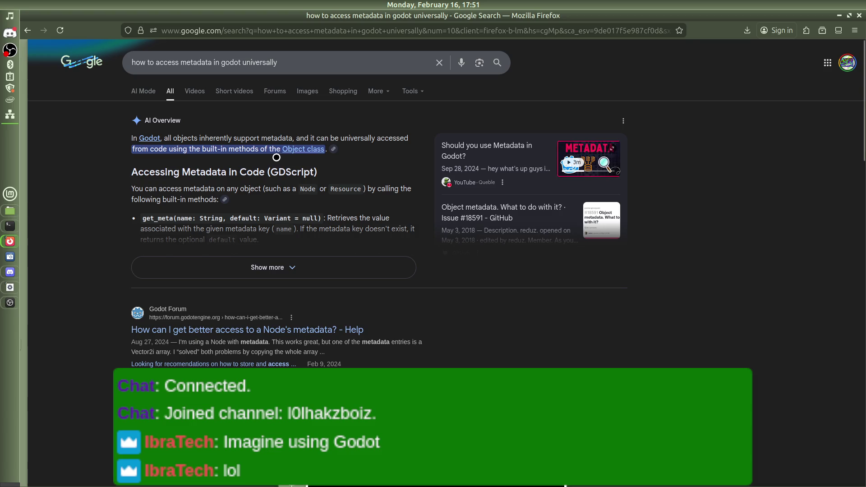
{"action": "left_click", "coordinate": [238, 272]}
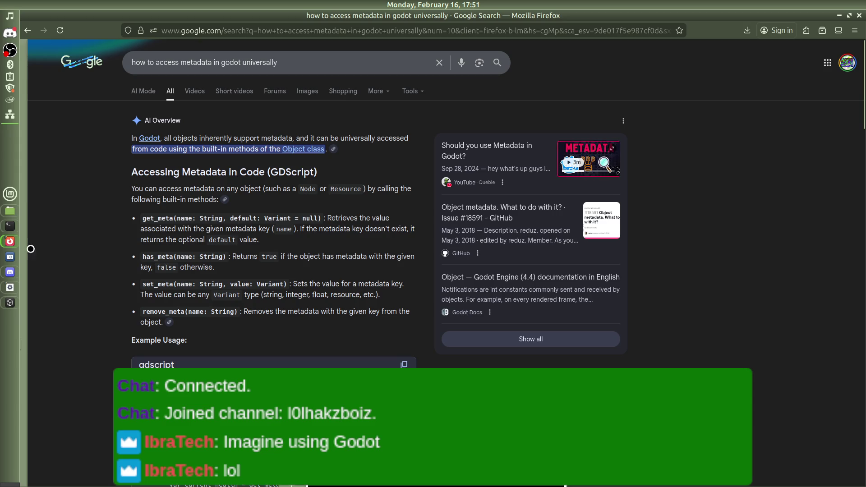
{"action": "key", "text": "alt+Tab"}
Rewrite line 10's condition as if body.get_meta("interactable"):
{"action": "left_click", "coordinate": [361, 183]}
{"action": "type", "text": ":"}
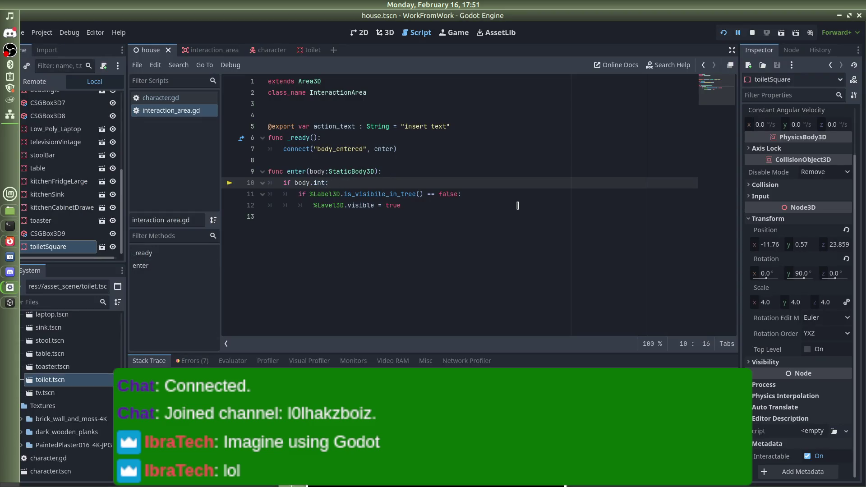
{"action": "type", "text": "t"}
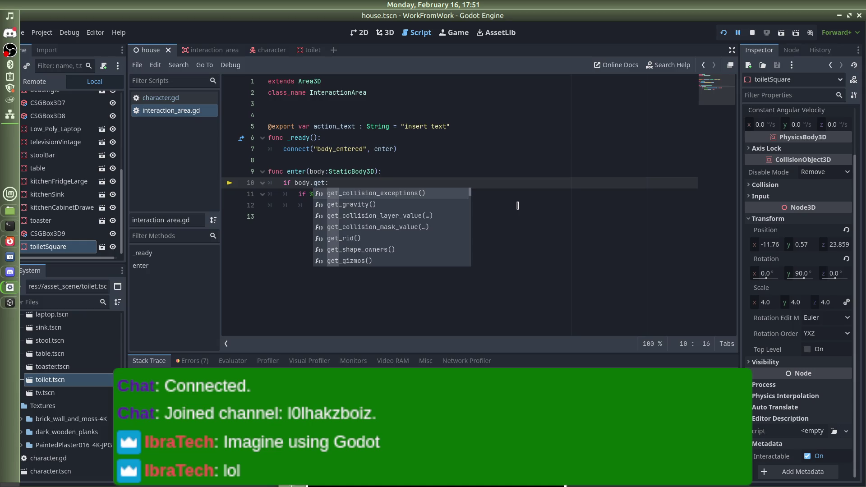
{"action": "type", "text": "_meta"}
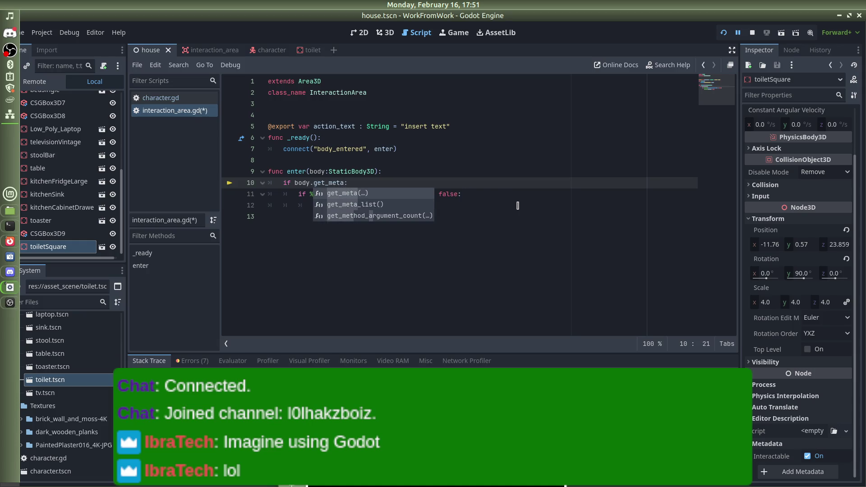
{"action": "key", "text": "Return"}
{"action": "type", "text": "interactab"}
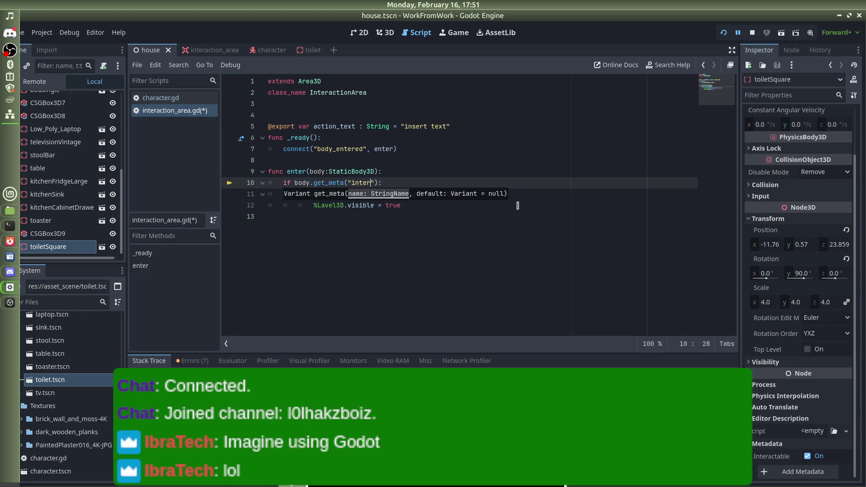
{"action": "type", "text": "le"}
{"action": "left_click", "coordinate": [439, 179]}
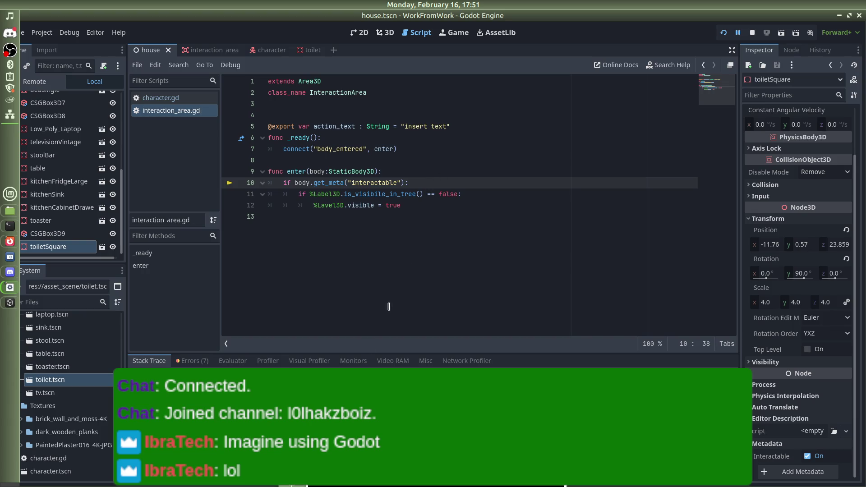
Run the project and walk the player up to the toilet to test it
{"action": "left_click", "coordinate": [723, 32]}
{"action": "key", "text": "w"}
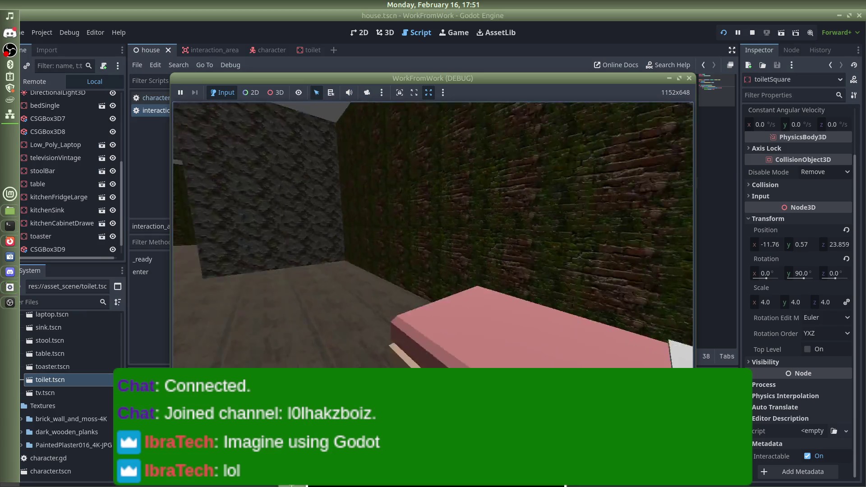
{"action": "key", "text": "w"}
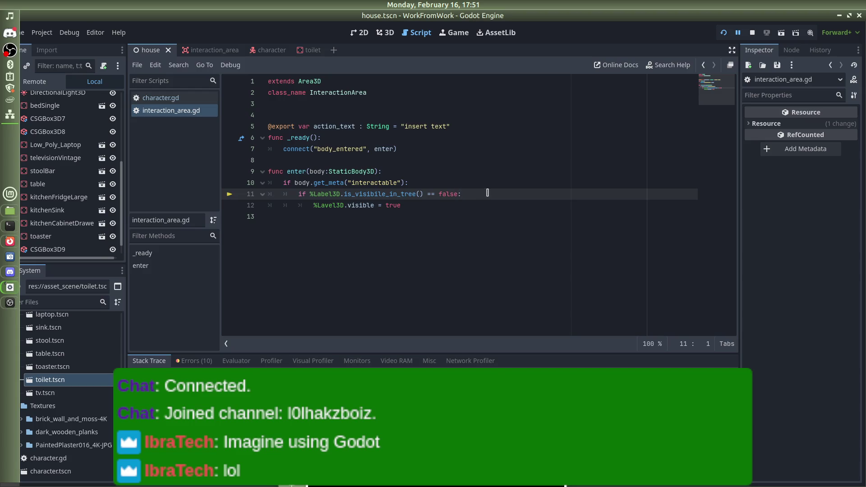
Delete the is_visibile_in_tree check line from enter()
{"action": "left_click_drag", "start_coordinate": [473, 194], "coordinate": [297, 198]}
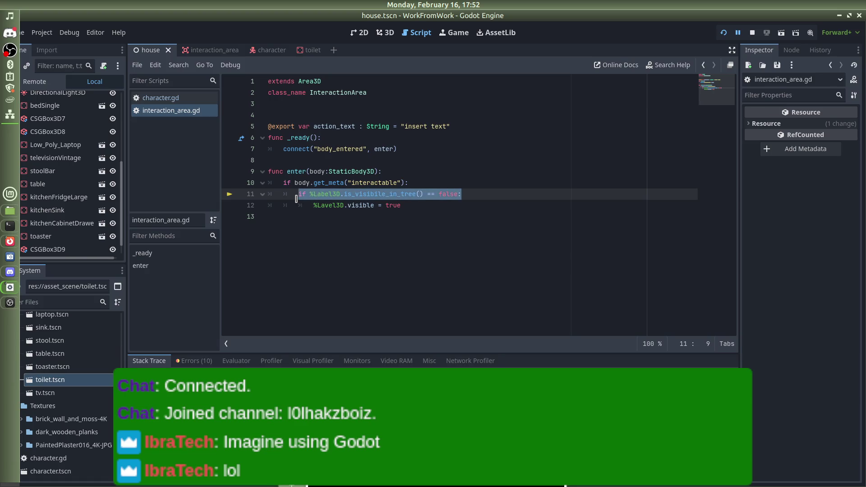
{"action": "left_click", "coordinate": [317, 194]}
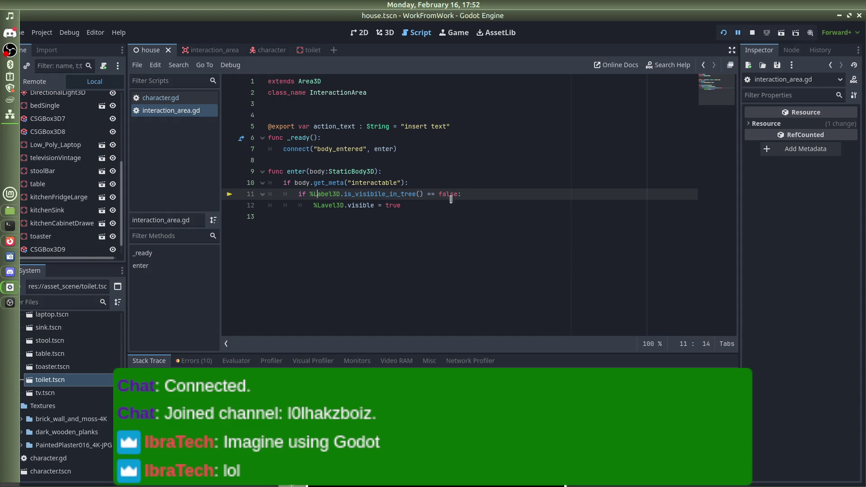
{"action": "left_click_drag", "start_coordinate": [461, 194], "coordinate": [226, 202]}
{"action": "key", "text": "BackSpace"}
{"action": "key", "text": "BackSpace"}
Correct the misspelled %Lavel3D to %Label3D and relaunch the game
{"action": "left_click", "coordinate": [332, 193]}
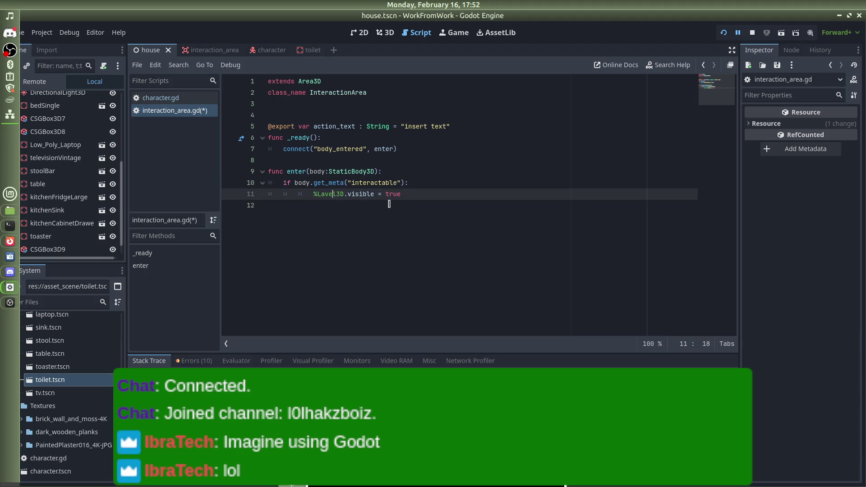
{"action": "key", "text": "BackSpace"}
{"action": "type", "text": "b"}
{"action": "left_click", "coordinate": [428, 165]}
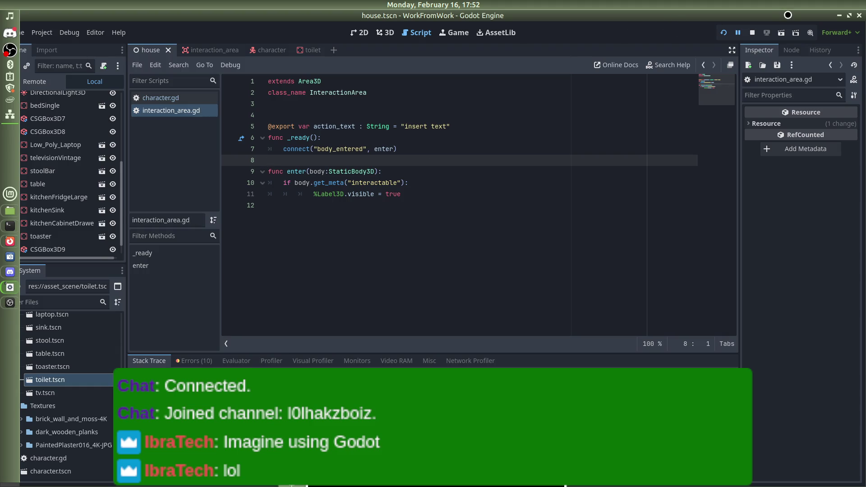
{"action": "left_click", "coordinate": [717, 33]}
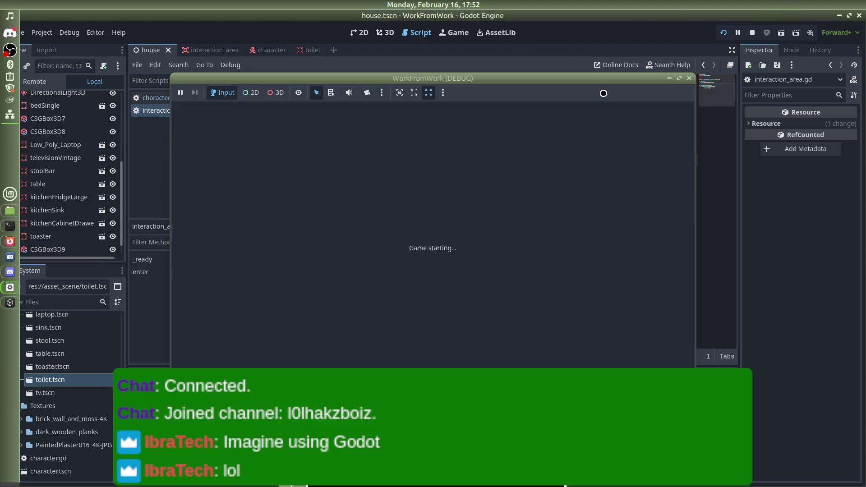
Walk the player toward the toilet, then return to line 11 in the script editor
{"action": "key", "text": "w"}
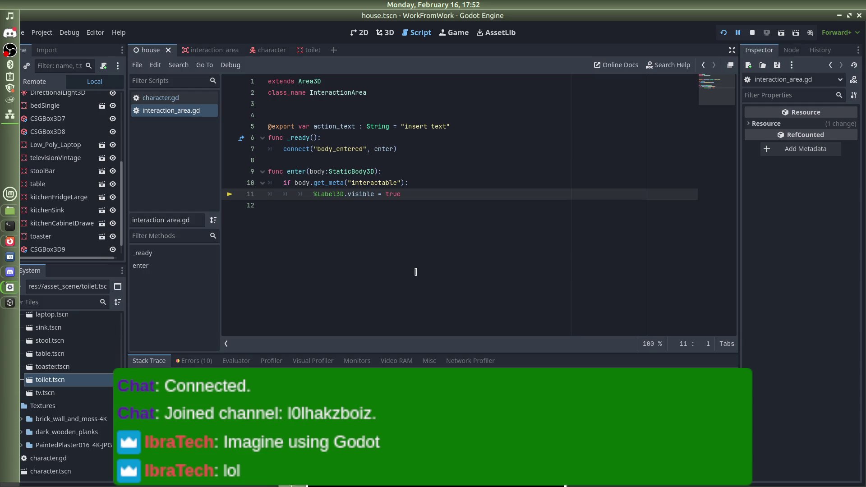
{"action": "key", "text": "alt+Tab"}
{"action": "key", "text": "alt+Tab"}
{"action": "key", "text": "alt+Tab"}
{"action": "key", "text": "alt+Tab"}
{"action": "key", "text": "alt+Tab"}
{"action": "key", "text": "alt+Tab"}
{"action": "key", "text": "alt+Tab"}
{"action": "left_click", "coordinate": [352, 194]}
Change line 11 to %Label3D.set_visibility = true and rerun the game
{"action": "type", "text": "set"}
{"action": "key", "text": "Delete"}
{"action": "key", "text": "Delete"}
{"action": "key", "text": "Delete"}
{"action": "type", "text": "_visibility"}
{"action": "left_click", "coordinate": [462, 197]}
{"action": "left_click", "coordinate": [723, 32]}
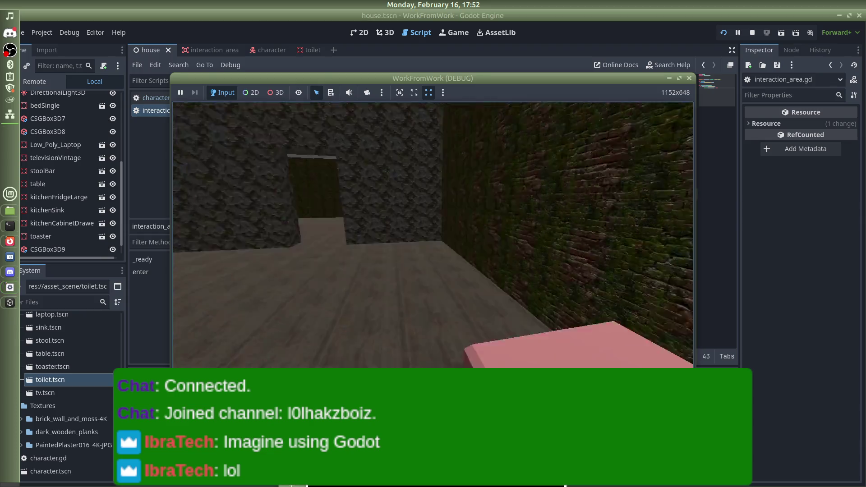
Remove the stray w's, re-indent line 11 under the get_meta check, and open the toilet scene
{"action": "type", "text": "wwwwwwww"}
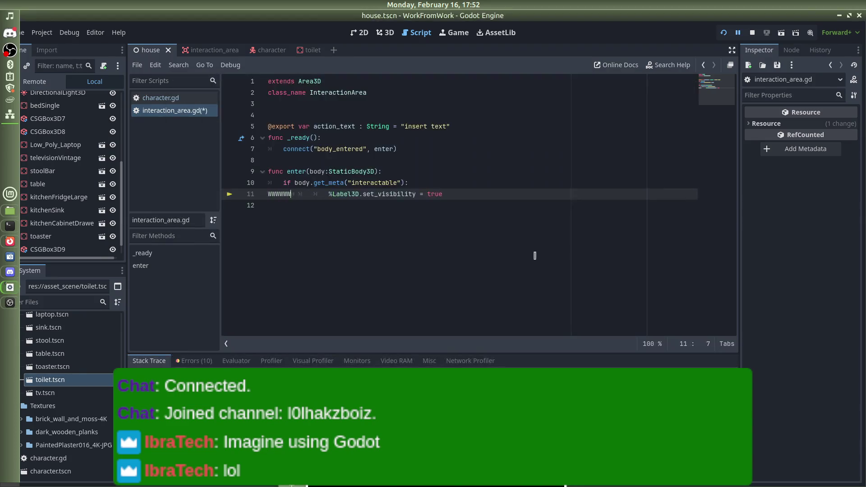
{"action": "key", "text": "BackSpace"}
{"action": "key", "text": "BackSpace"}
{"action": "key", "text": "BackSpace"}
{"action": "key", "text": "BackSpace"}
{"action": "key", "text": "BackSpace"}
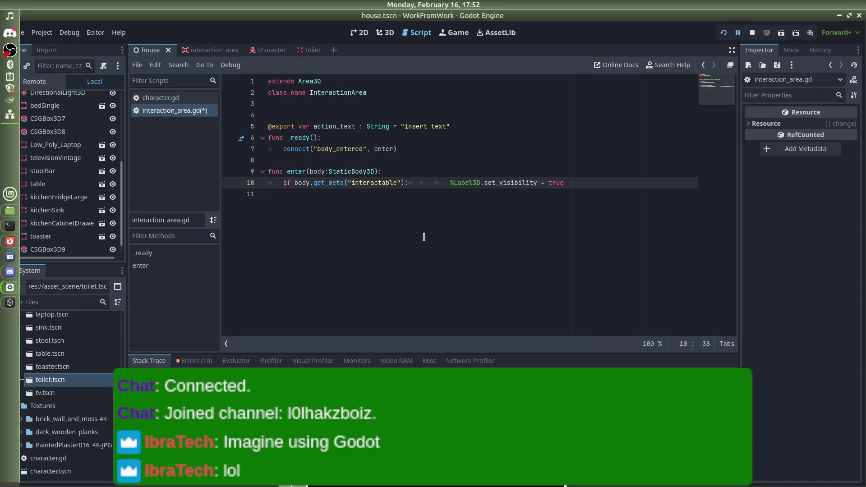
{"action": "key", "text": "Delete"}
{"action": "key", "text": "Delete"}
{"action": "key", "text": "Delete"}
{"action": "key", "text": "Return"}
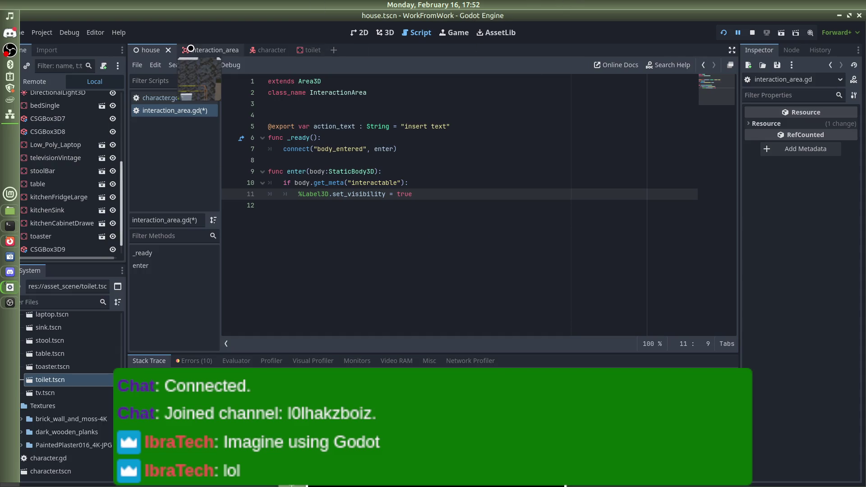
{"action": "left_click", "coordinate": [306, 50]}
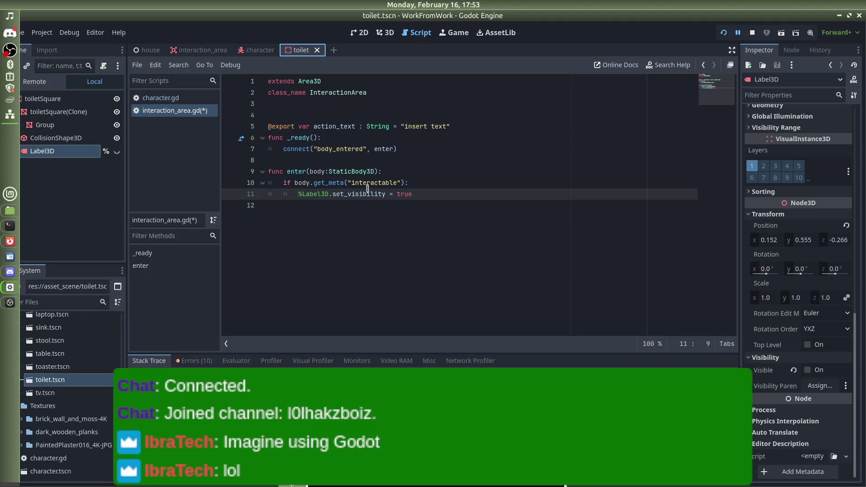
Erase the misspelled set_visibility call and the leftover text, leaving an indented line under the if
{"action": "left_click", "coordinate": [386, 195]}
{"action": "key", "text": "BackSpace"}
{"action": "key", "text": "BackSpace"}
{"action": "key", "text": "BackSpace"}
{"action": "key", "text": "BackSpace"}
{"action": "key", "text": "BackSpace"}
{"action": "key", "text": "BackSpace"}
{"action": "key", "text": "BackSpace"}
{"action": "key", "text": "BackSpace"}
{"action": "key", "text": "BackSpace"}
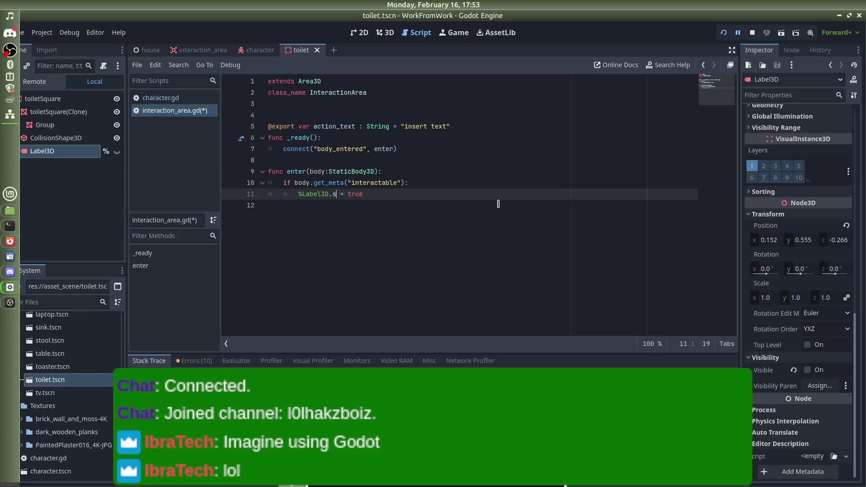
{"action": "key", "text": "BackSpace"}
{"action": "key", "text": "BackSpace"}
{"action": "key", "text": "BackSpace"}
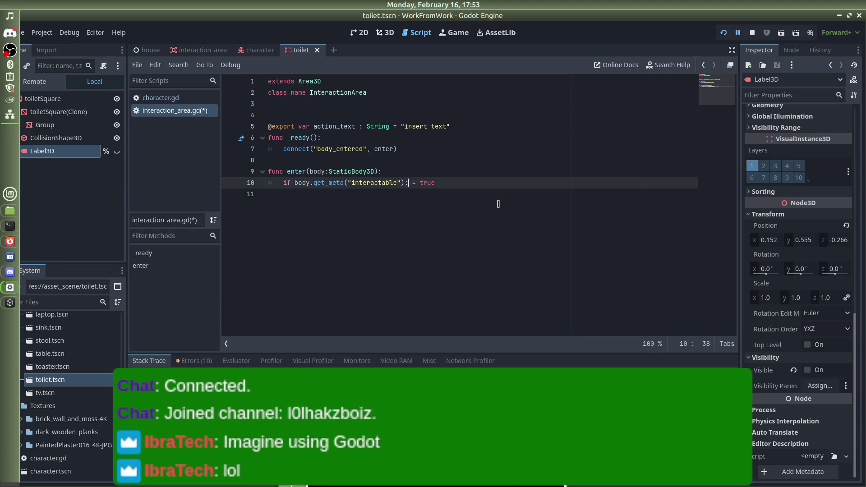
{"action": "key", "text": "Delete"}
{"action": "key", "text": "Delete"}
{"action": "key", "text": "Delete"}
{"action": "key", "text": "Return"}
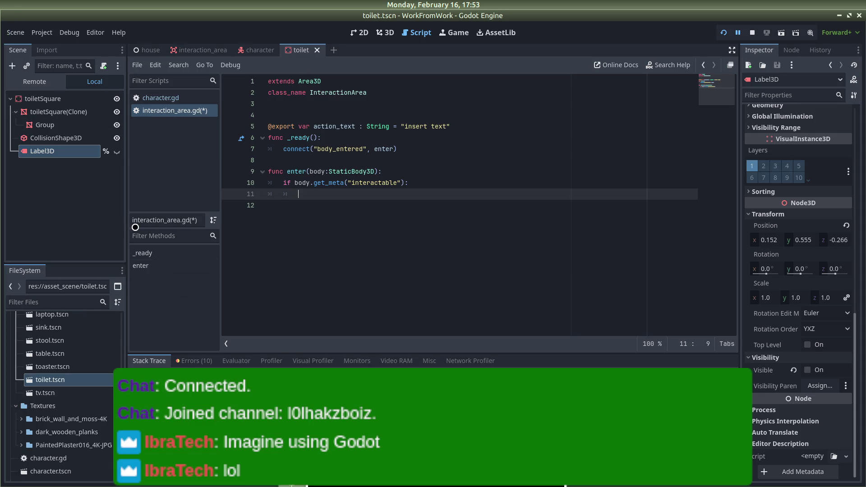
Toggle Label3D's Visible property on and back off, then open its documentation
{"action": "mouse_move", "coordinate": [348, 167]}
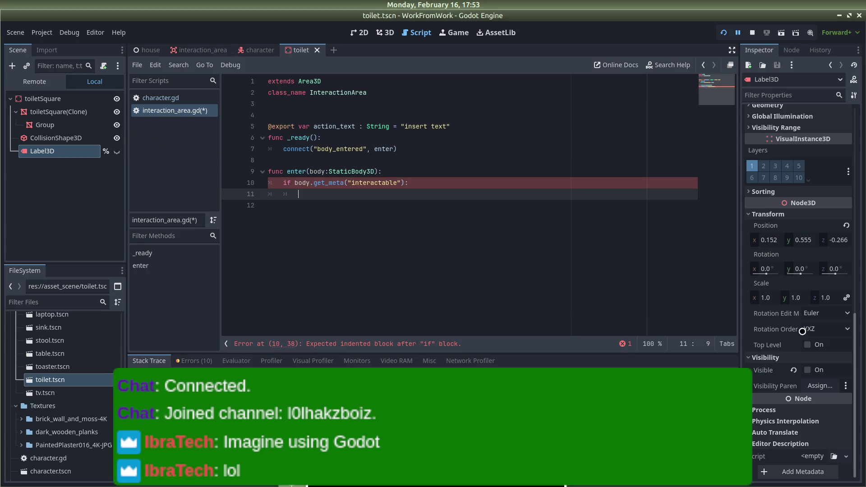
{"action": "left_click", "coordinate": [809, 369]}
{"action": "left_click", "coordinate": [810, 369]}
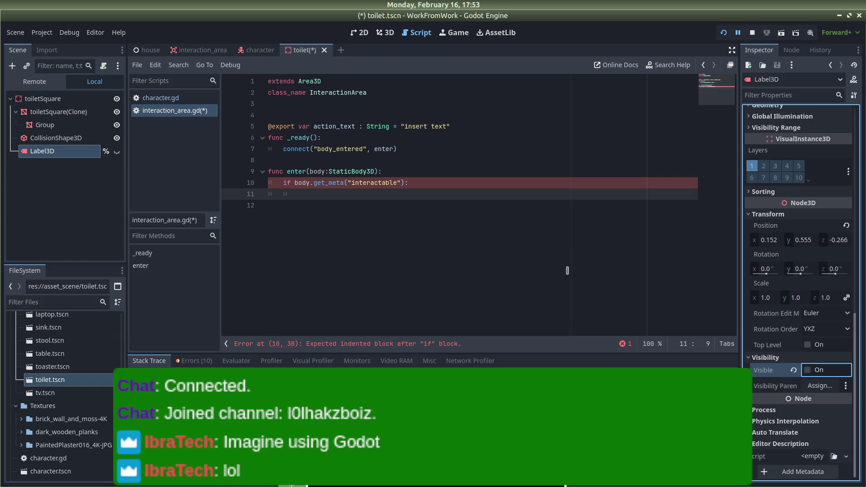
{"action": "right_click", "coordinate": [780, 368]}
{"action": "left_click", "coordinate": [755, 454]}
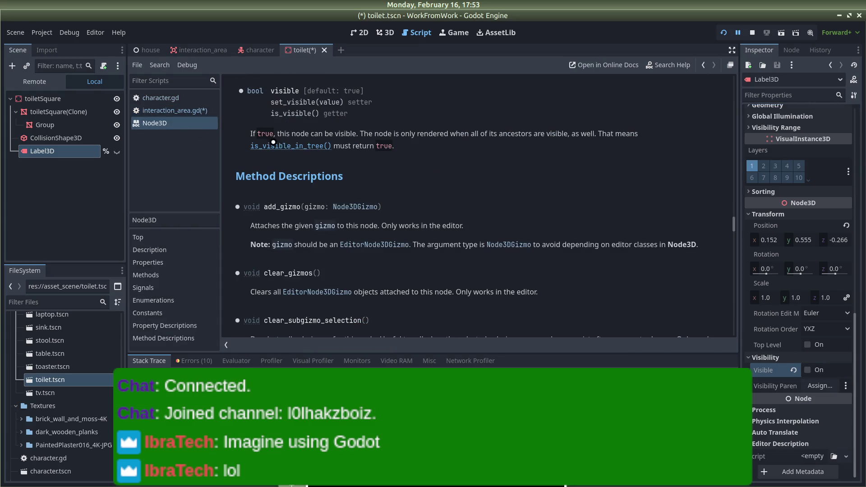
Scroll the Node3D visible documentation and cycle through open windows back to Godot
{"action": "scroll", "coordinate": [308, 163], "scroll_direction": "up", "scroll_amount": 2}
{"action": "scroll", "coordinate": [308, 164], "scroll_direction": "up", "scroll_amount": 2}
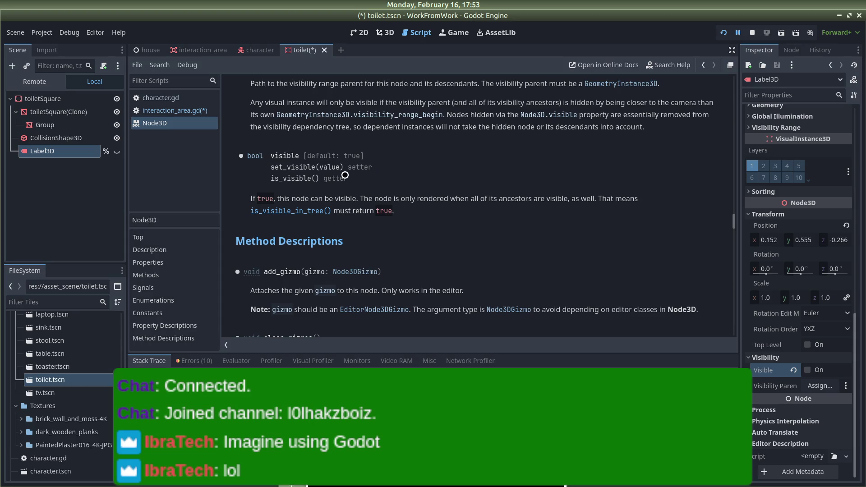
{"action": "key", "text": "alt+Tab"}
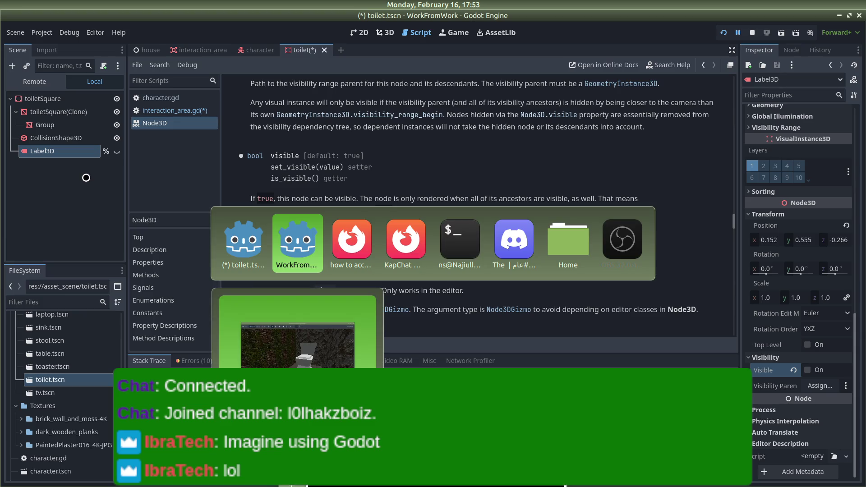
{"action": "key", "text": "alt+Tab"}
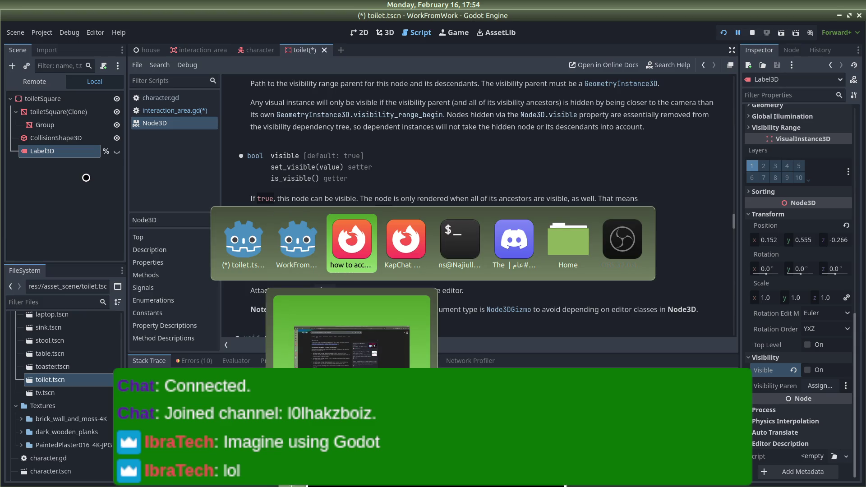
{"action": "key", "text": "alt+Tab"}
{"action": "key", "text": "alt+Tab"}
{"action": "key", "text": "alt+Tab"}
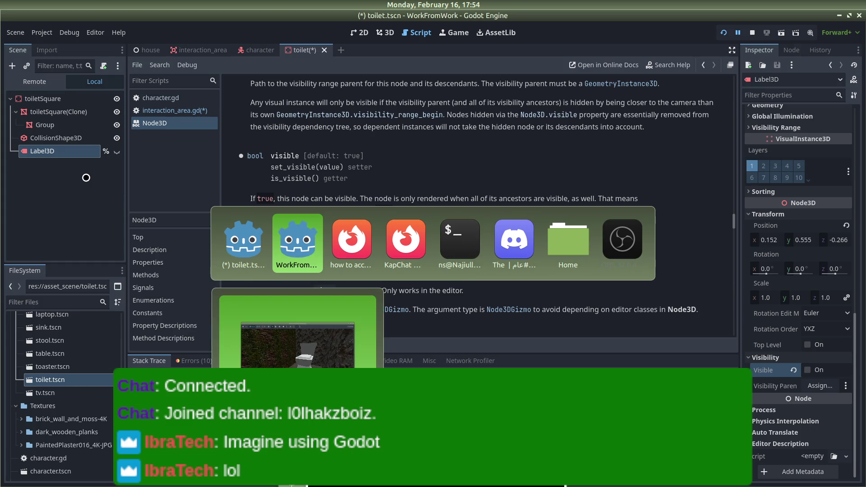
{"action": "key", "text": "alt+Tab"}
{"action": "key", "text": "alt+Tab"}
{"action": "key", "text": "alt+Tab"}
{"action": "key", "text": "alt+Tab"}
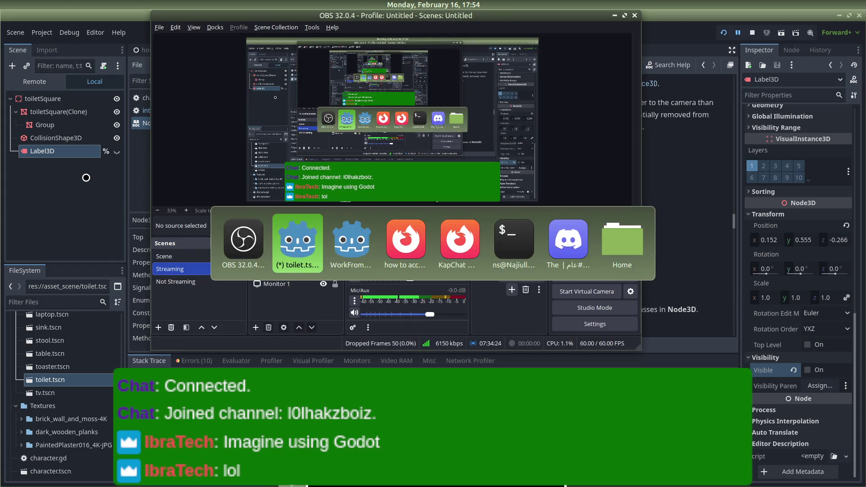
{"action": "key", "text": "alt+Tab"}
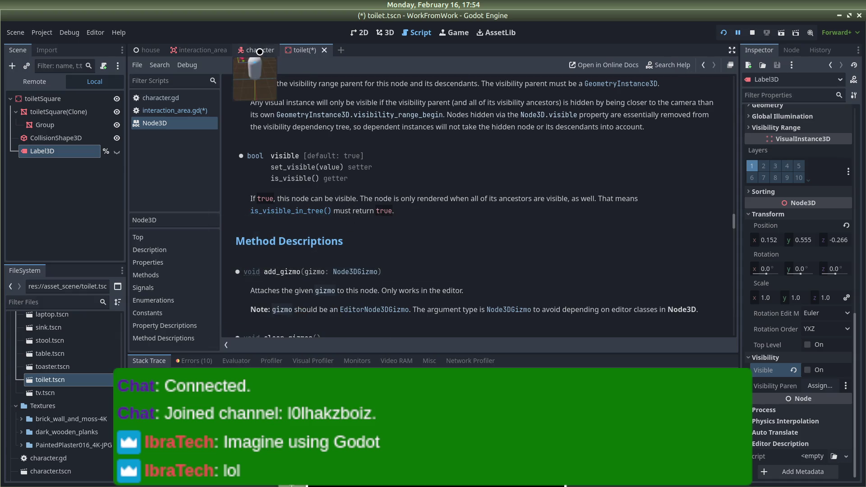
Return from the 3D view to the interaction_area.gd script
{"action": "left_click", "coordinate": [360, 32]}
{"action": "left_click", "coordinate": [385, 33]}
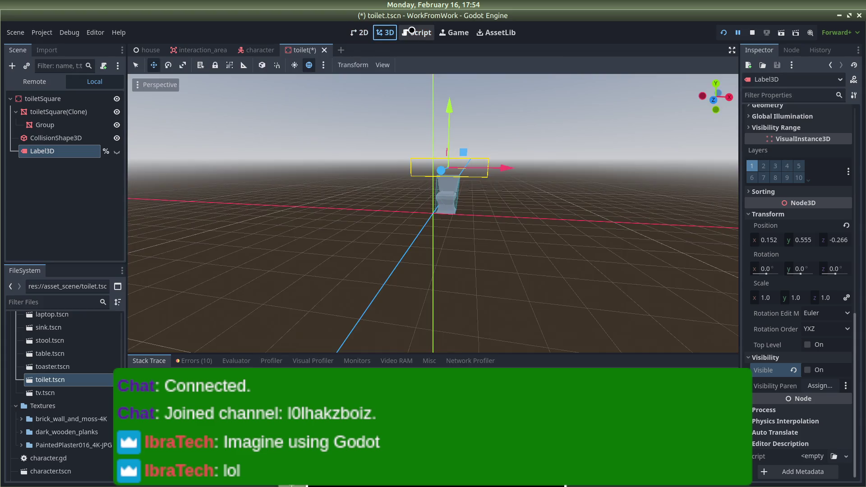
{"action": "left_click", "coordinate": [410, 31]}
{"action": "left_click", "coordinate": [174, 110]}
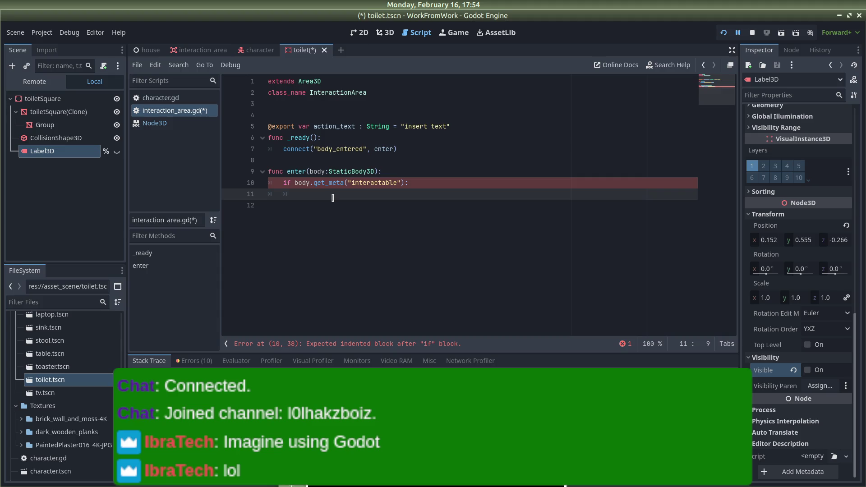
Write %Label3D.set_visible() = true on line 11 and save
{"action": "type", "text": "%Label3"}
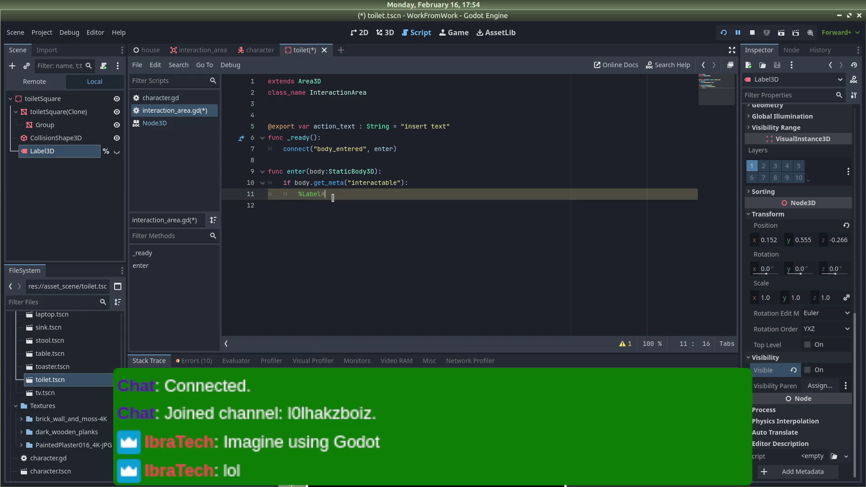
{"action": "type", "text": "D.setv"}
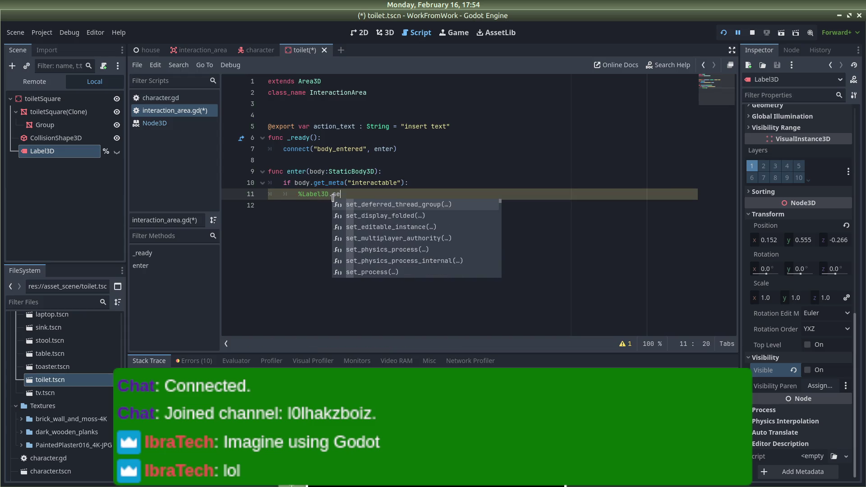
{"action": "key", "text": "BackSpace"}
{"action": "key", "text": "BackSpace"}
{"action": "type", "text": "isible() = "}
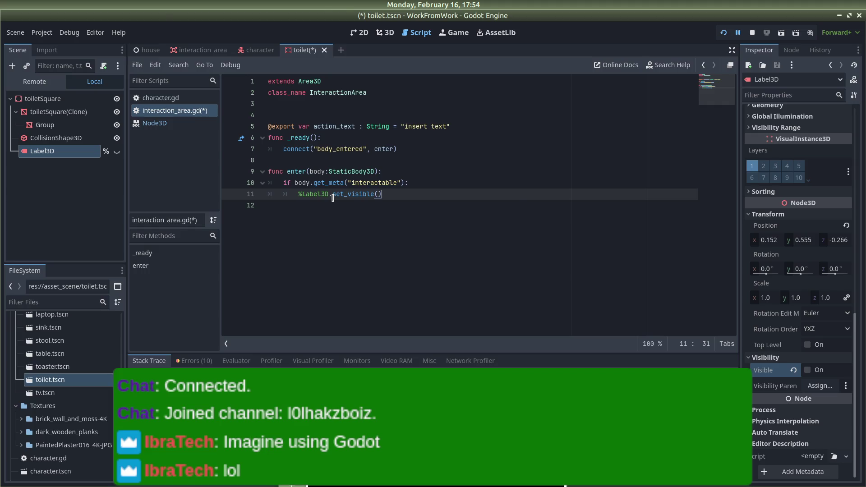
{"action": "type", "text": "true"}
{"action": "key", "text": "ctrl+s"}
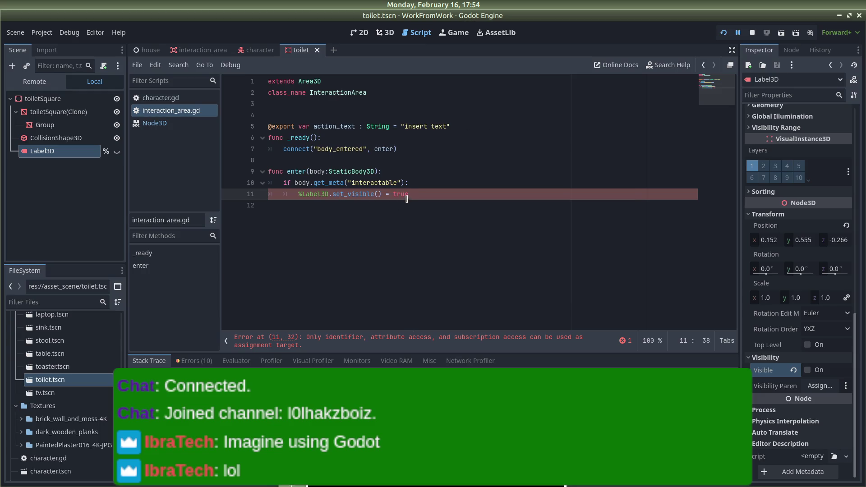
Rewrite line 11 as %Label3D.set_visible(true), discarding a body.set_visible attempt
{"action": "key", "text": "BackSpace"}
{"action": "key", "text": "BackSpace"}
{"action": "key", "text": "BackSpace"}
{"action": "key", "text": "BackSpace"}
{"action": "key", "text": "BackSpace"}
{"action": "key", "text": "BackSpace"}
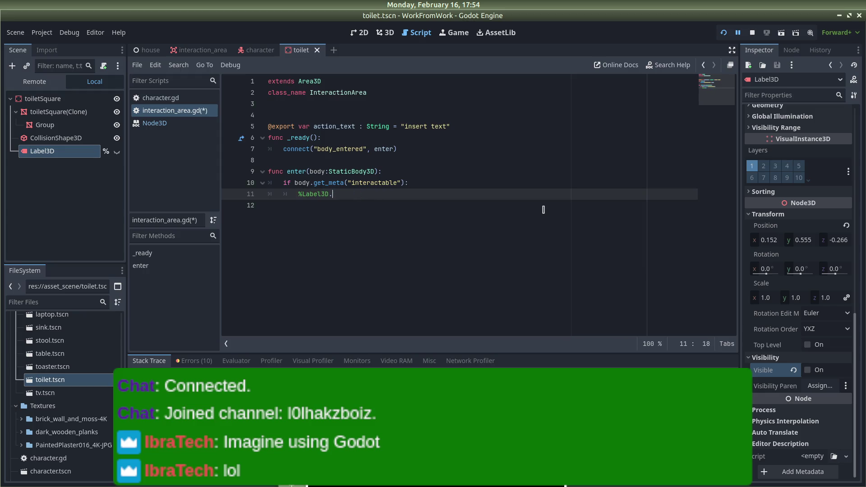
{"action": "key", "text": "BackSpace"}
{"action": "key", "text": "BackSpace"}
{"action": "type", "text": "body.s"}
{"action": "type", "text": "et"}
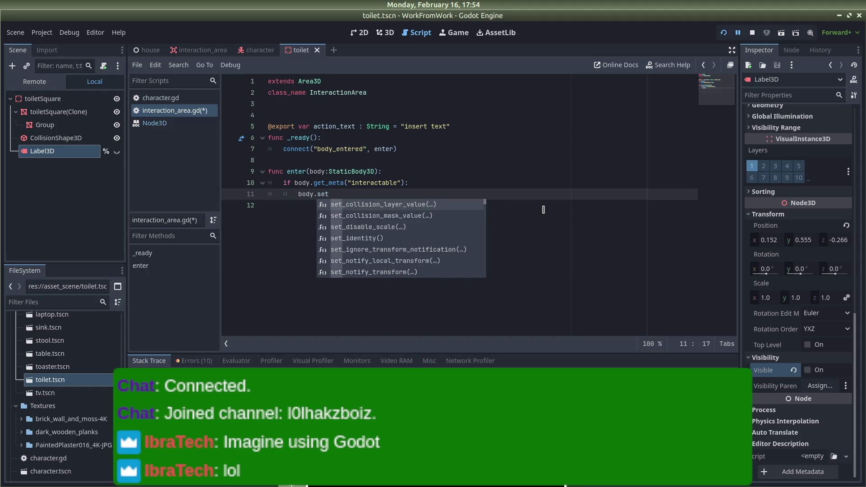
{"action": "type", "text": "_v"}
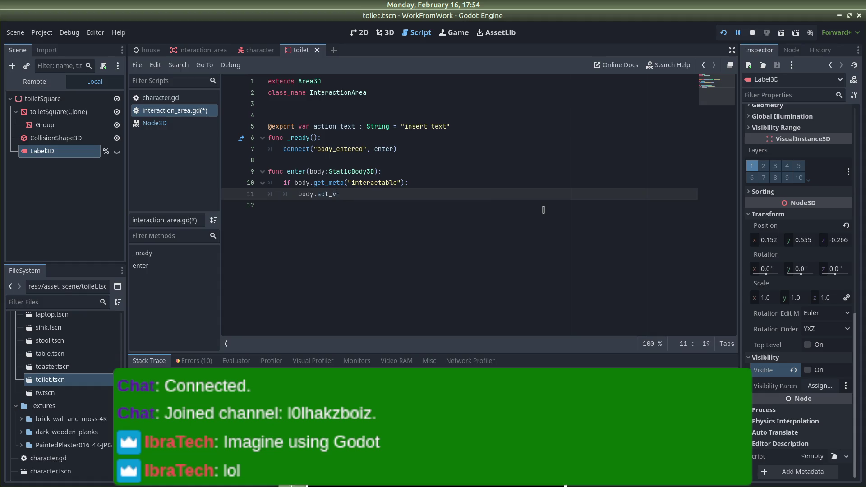
{"action": "type", "text": "isible("}
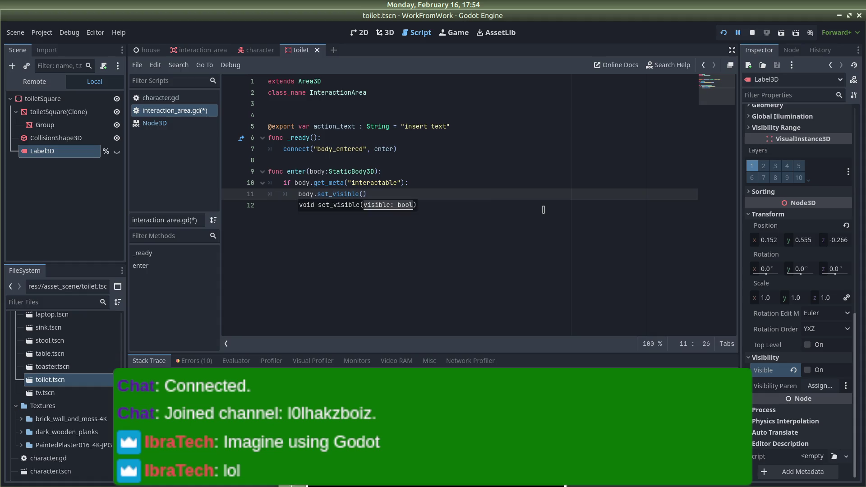
{"action": "type", "text": "%LA"}
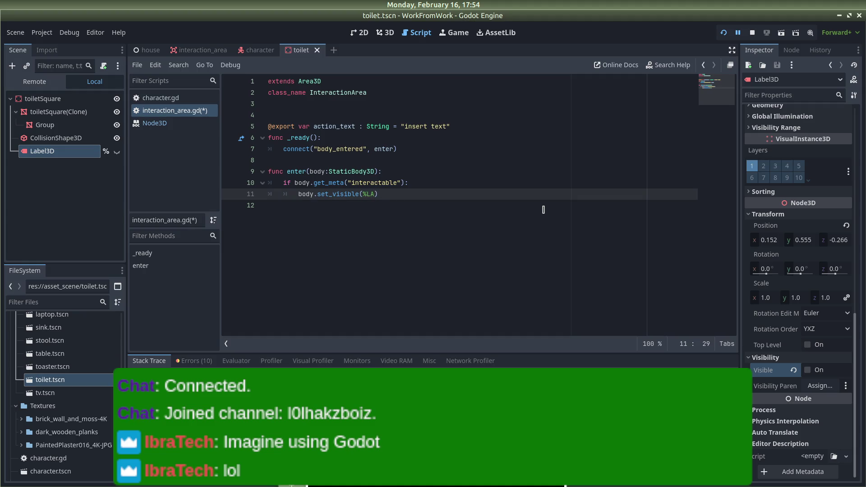
{"action": "key", "text": "BackSpace"}
{"action": "key", "text": "BackSpace"}
{"action": "key", "text": "BackSpace"}
{"action": "key", "text": "BackSpace"}
{"action": "key", "text": "BackSpace"}
{"action": "key", "text": "BackSpace"}
{"action": "type", "text": "%Lab"}
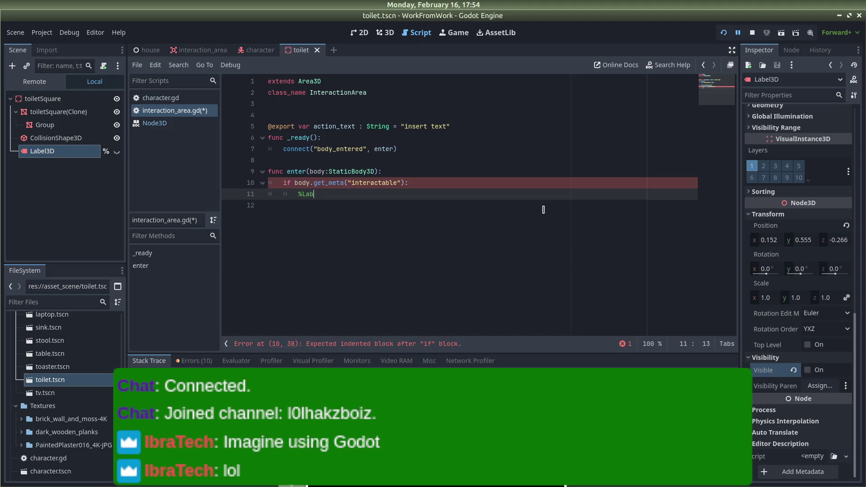
{"action": "type", "text": "el3D.s"}
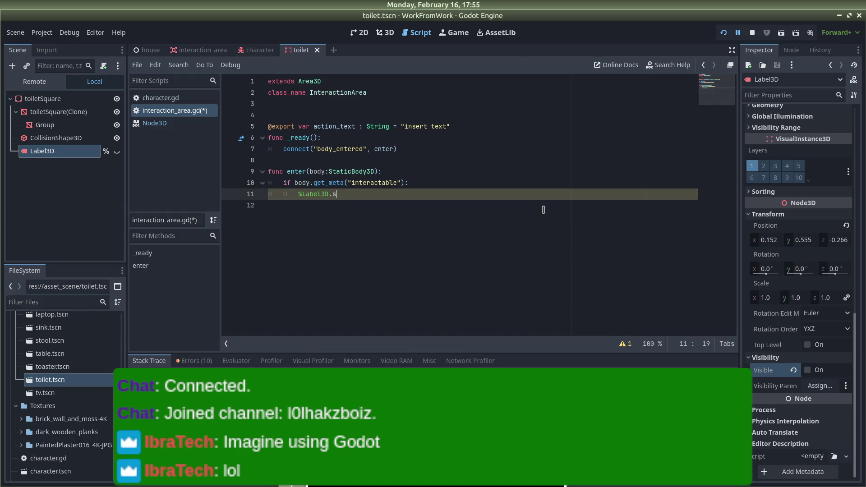
{"action": "type", "text": "et_visible("}
{"action": "type", "text": "true"}
Save the script, run the game, and walk the player to the toilet until execution stops
{"action": "left_click", "coordinate": [543, 210]}
{"action": "key", "text": "ctrl+s"}
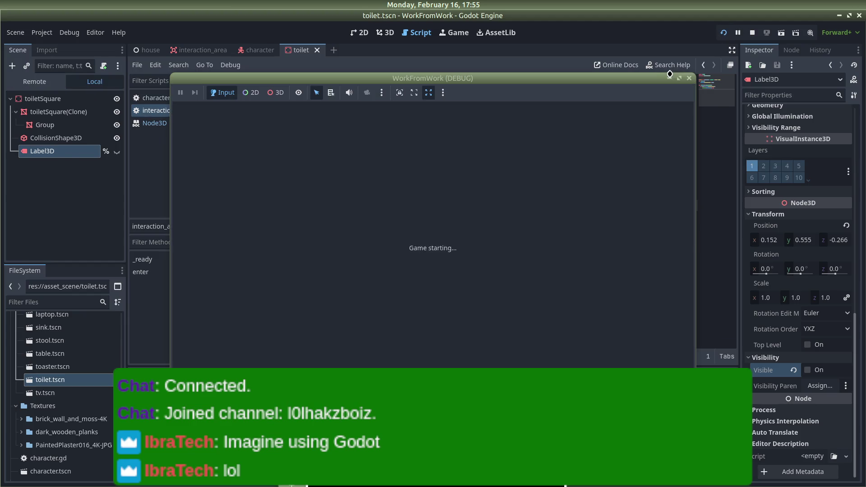
{"action": "key", "text": "w"}
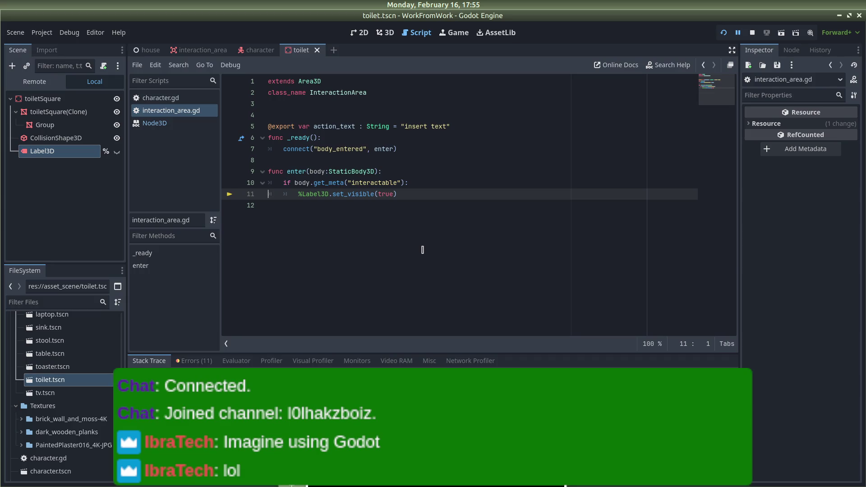
{"action": "mouse_move", "coordinate": [296, 183]}
Add the condition 'if %Label3D.is_visible() = false:' above the set_visible call
{"action": "left_click", "coordinate": [155, 124]}
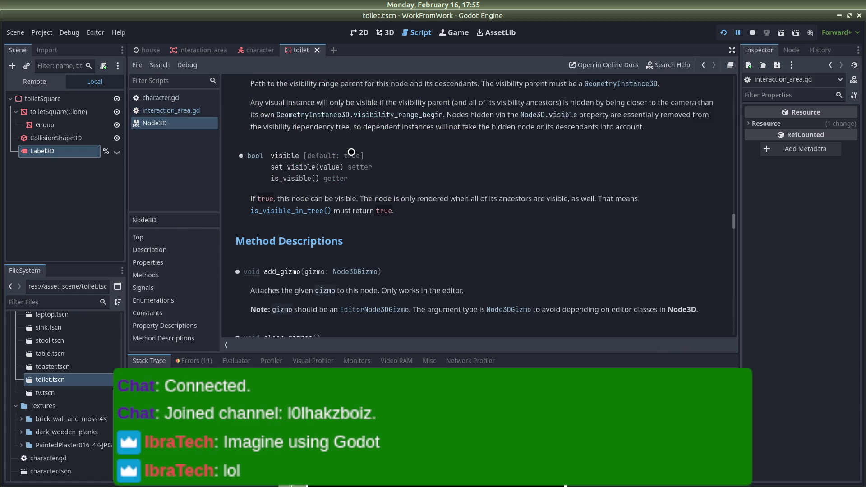
{"action": "left_click", "coordinate": [185, 111]}
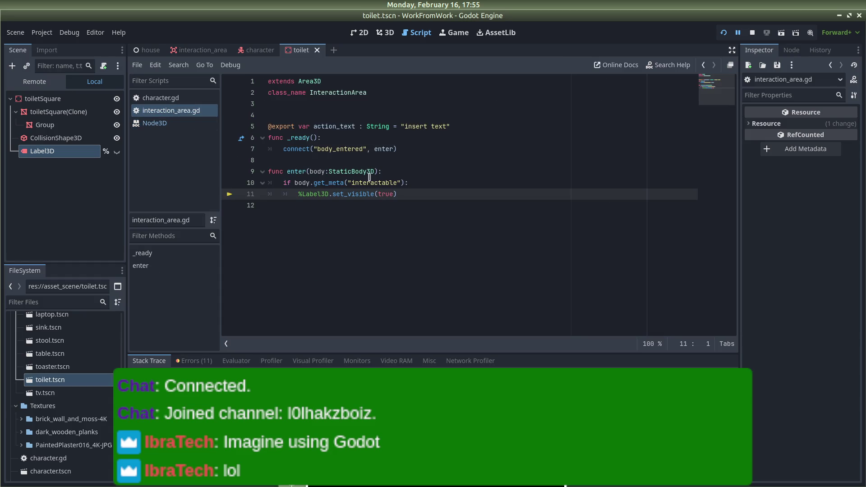
{"action": "left_click", "coordinate": [432, 179]}
{"action": "key", "text": "Return"}
{"action": "type", "text": "if"}
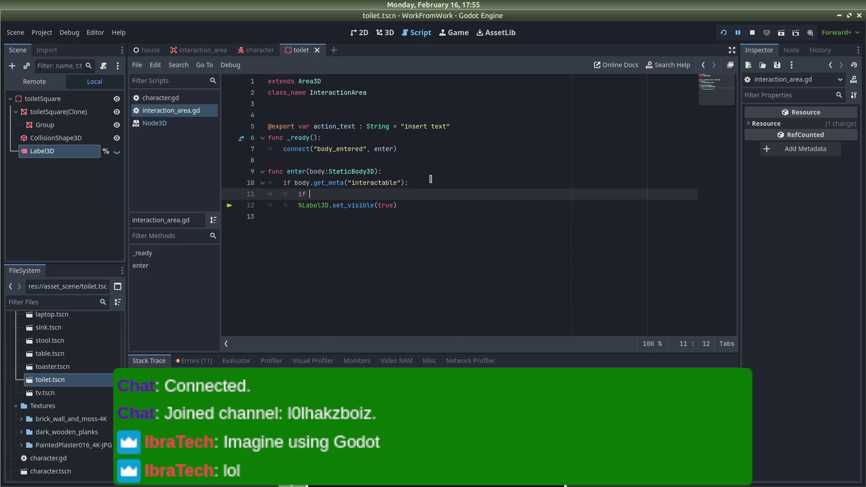
{"action": "type", "text": "$lav"}
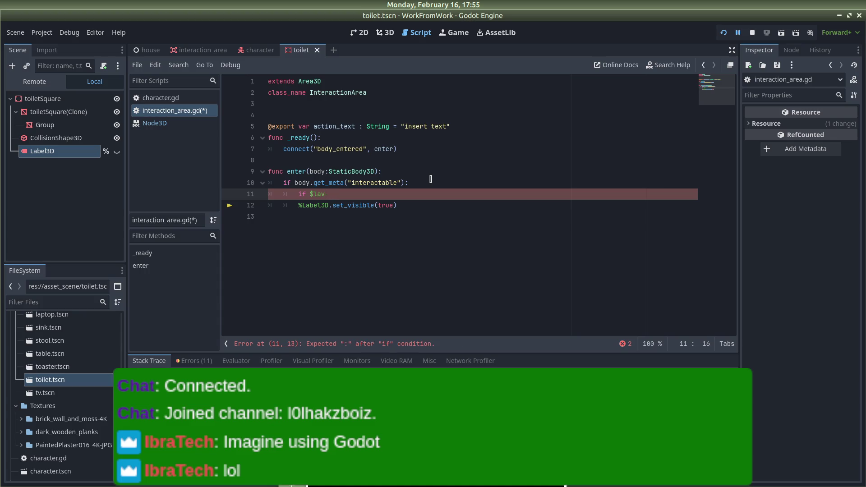
{"action": "type", "text": "bel"}
{"action": "type", "text": "D"}
{"action": "key", "text": "BackSpace"}
{"action": "type", "text": "%"}
{"action": "key", "text": "BackSpace"}
{"action": "type", "text": "Label3D."}
{"action": "type", "text": "is_vi"}
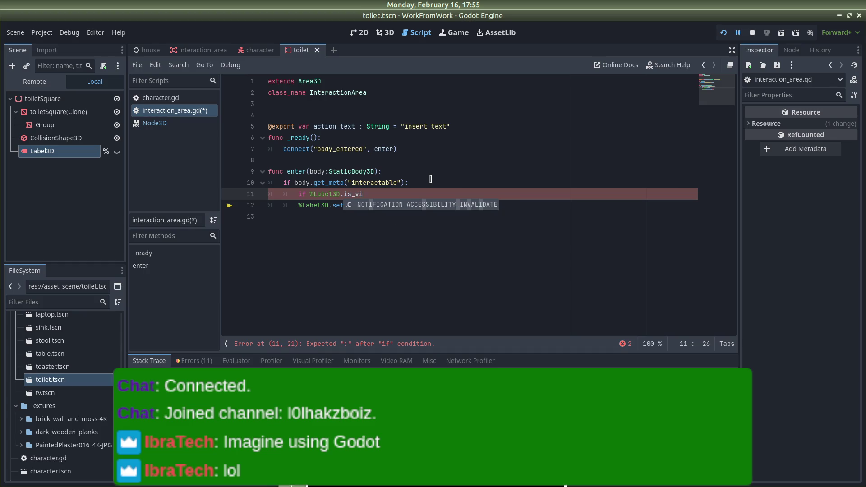
{"action": "type", "text": "sible ="}
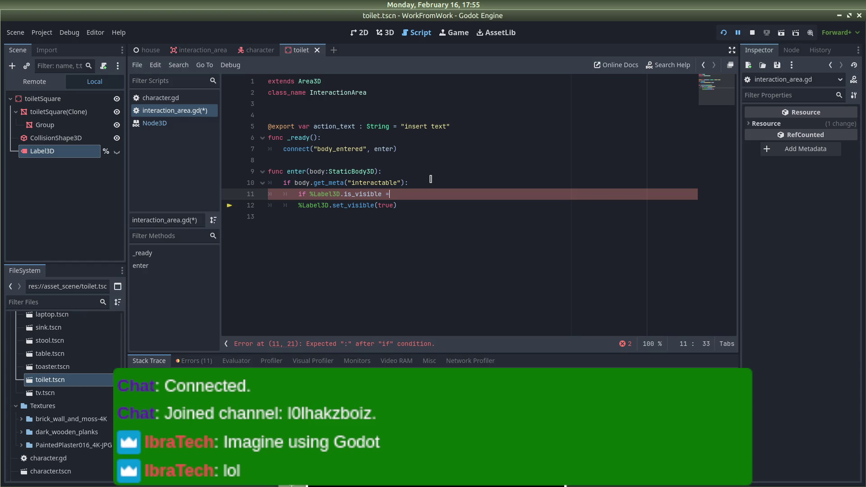
{"action": "key", "text": "BackSpace"}
{"action": "key", "text": "BackSpace"}
{"action": "type", "text": "() = "}
{"action": "type", "text": "false:"}
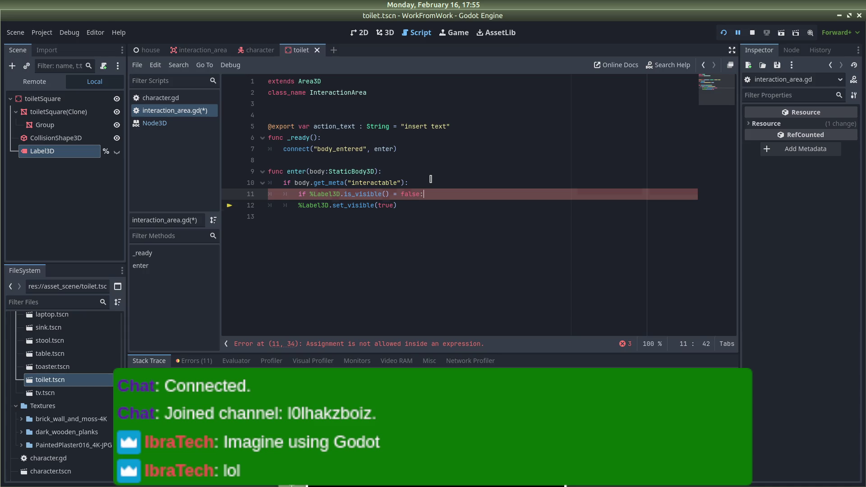
{"action": "key", "text": "Return"}
Indent set_visible under the new if, remove the empty line 12, and save
{"action": "left_click", "coordinate": [297, 216]}
{"action": "key", "text": "Tab"}
{"action": "left_click", "coordinate": [309, 205]}
{"action": "key", "text": "BackSpace"}
{"action": "key", "text": "BackSpace"}
{"action": "key", "text": "BackSpace"}
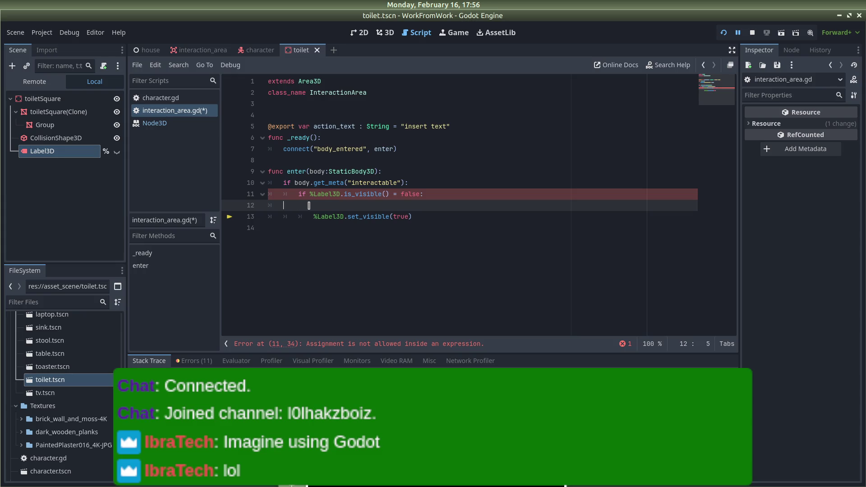
{"action": "key", "text": "ctrl+s"}
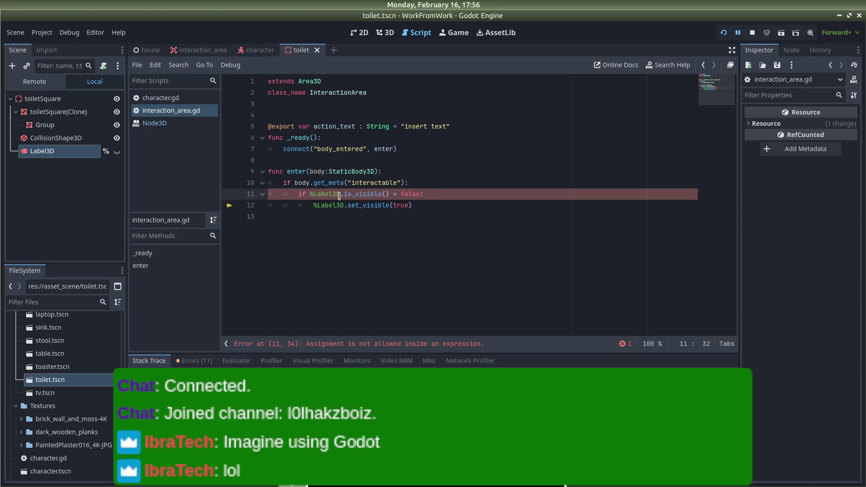
Correct the condition's = to == and save the script
{"action": "left_click_drag", "start_coordinate": [344, 193], "coordinate": [310, 194]}
{"action": "key", "text": "BackSpace"}
{"action": "key", "text": "Right"}
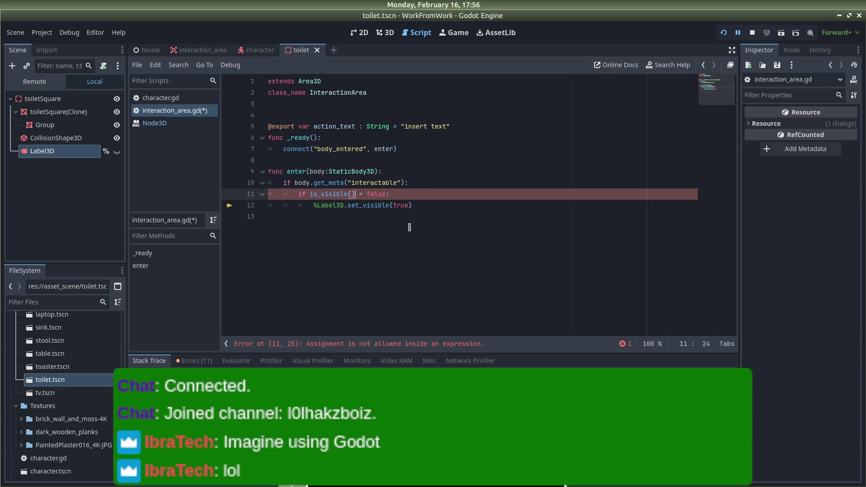
{"action": "key", "text": "ctrl+z"}
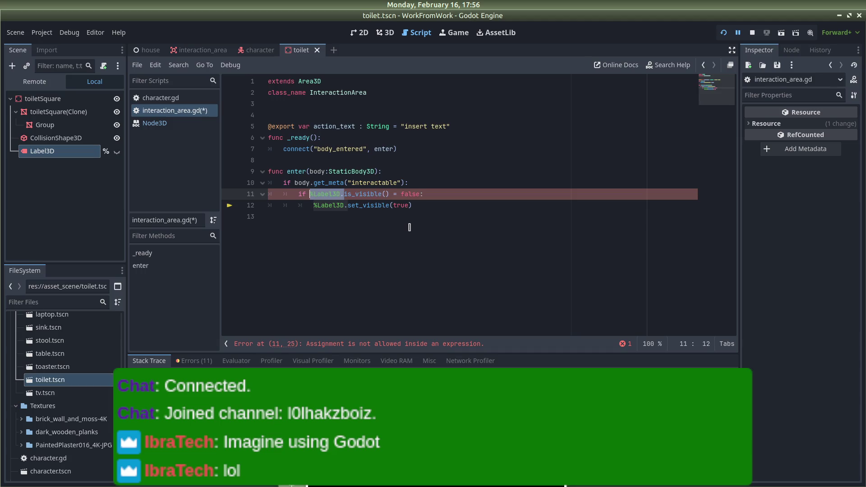
{"action": "left_click", "coordinate": [399, 195]}
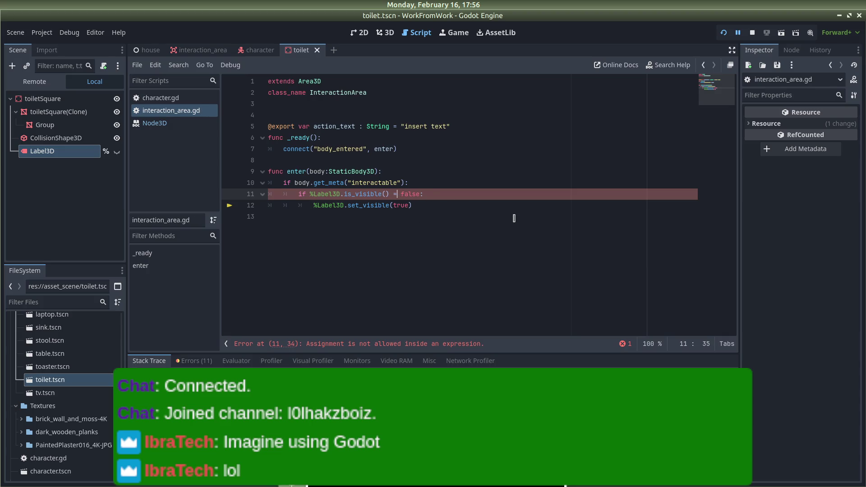
{"action": "type", "text": "="}
{"action": "left_click", "coordinate": [533, 171]}
{"action": "key", "text": "ctrl+s"}
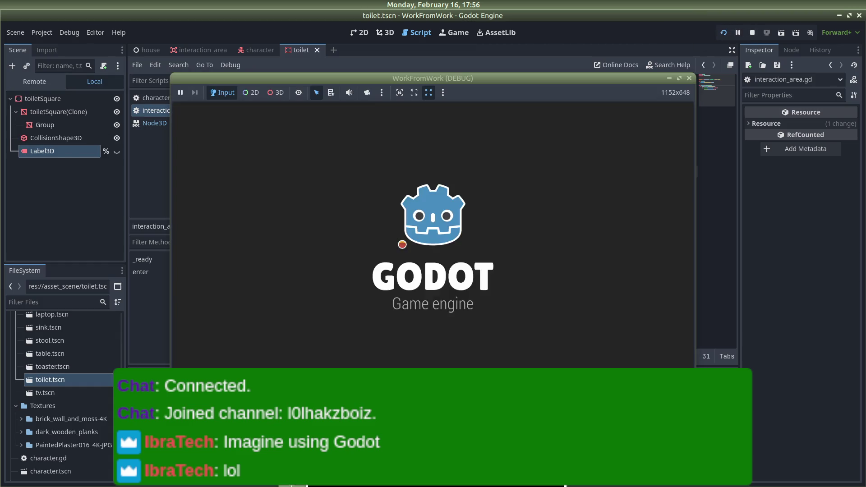
Walk the character from the bedroom through the kitchen into the toilet room
{"action": "key", "text": "w"}
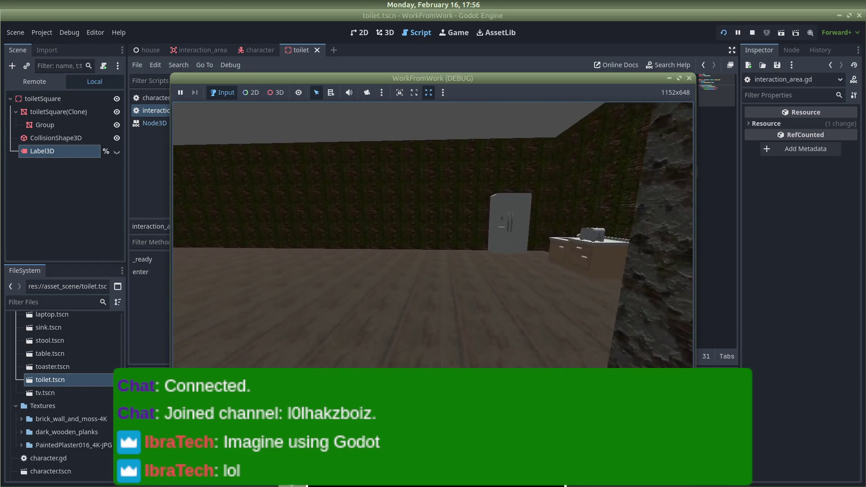
{"action": "key", "text": "w"}
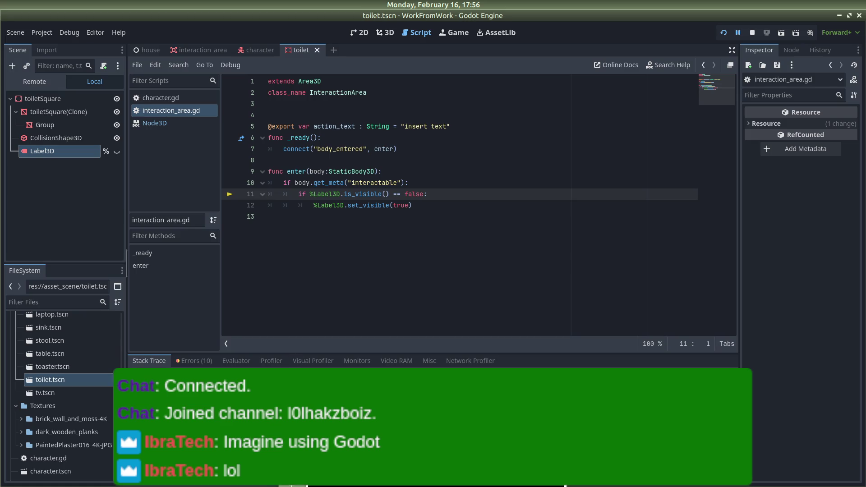
{"action": "key", "text": "alt+Tab"}
{"action": "key", "text": "alt+Tab"}
Search Google for the pasted is_visible error plus 'godot 4' and expand the AI Overview
{"action": "key", "text": "Tab"}
{"action": "key", "text": "Tab"}
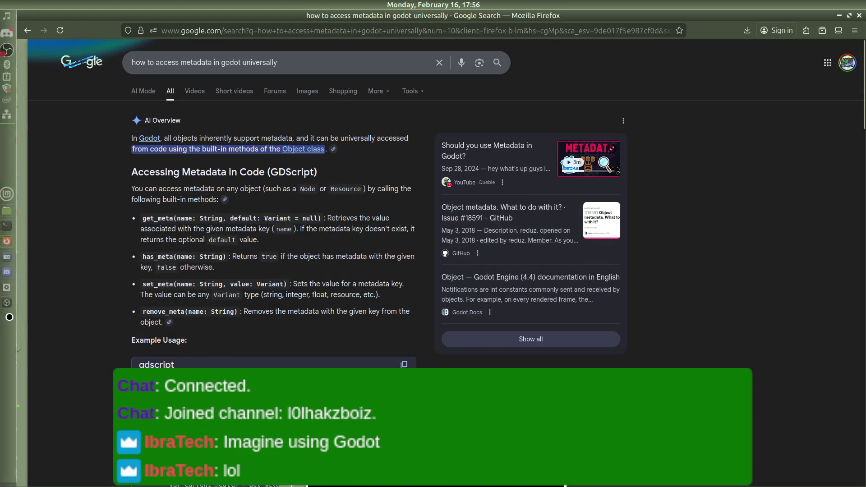
{"action": "left_click", "coordinate": [315, 63]}
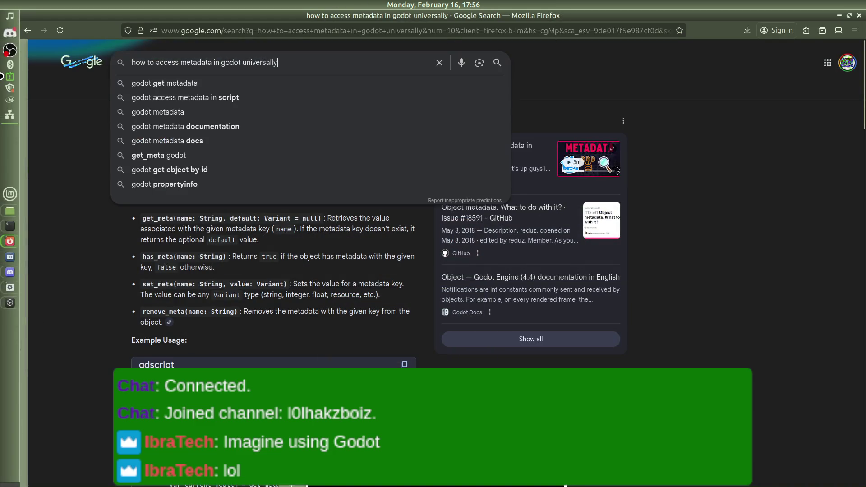
{"action": "key", "text": "ctrl+a"}
{"action": "type", "text": "Attempt to call function 'is_visible' in base 'null instance' on a null instance."}
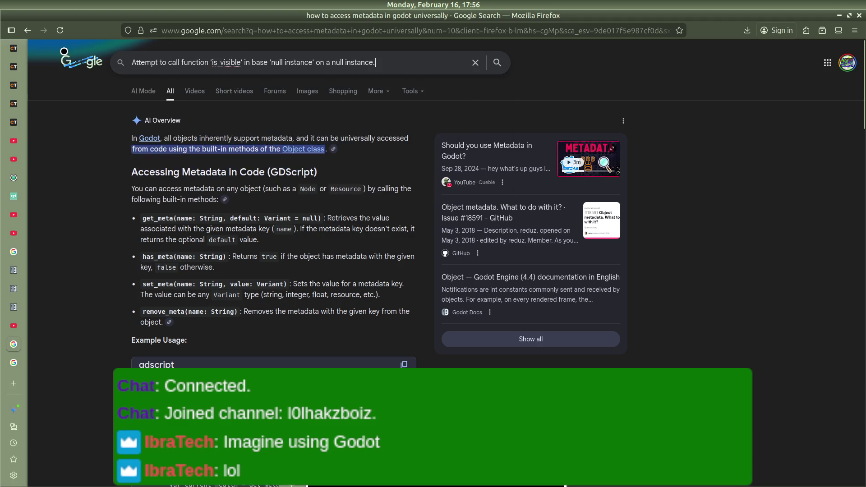
{"action": "type", "text": "godot 4"}
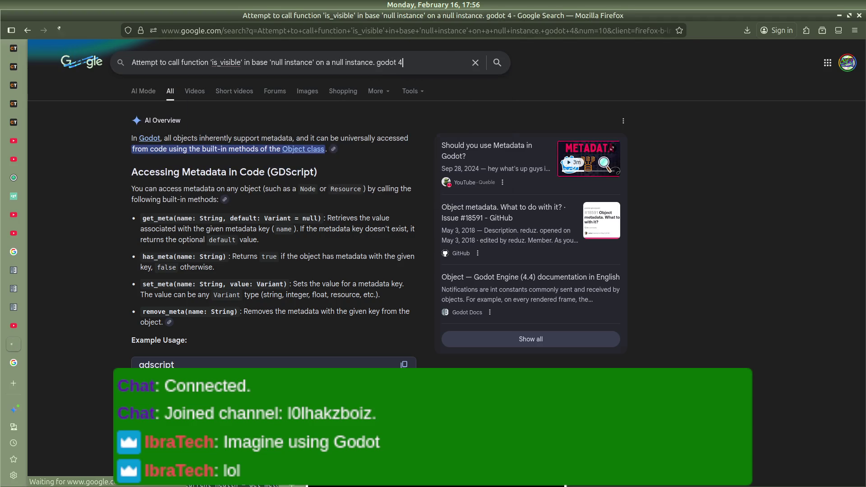
{"action": "key", "text": "Return"}
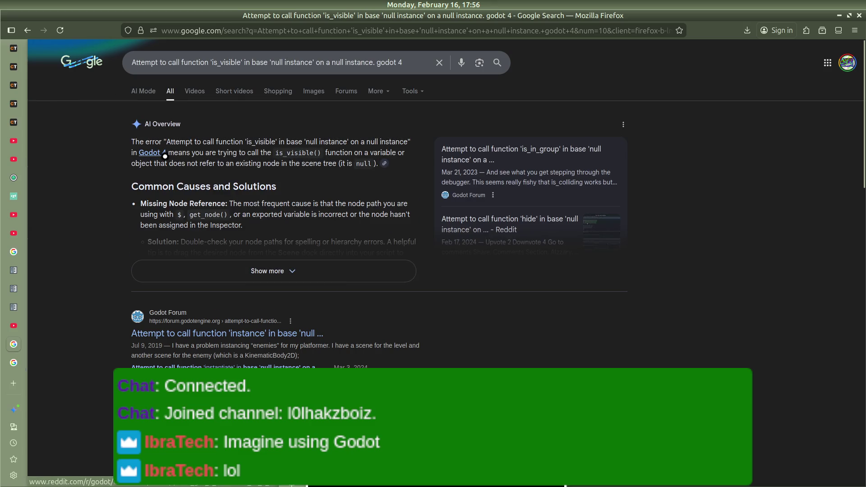
{"action": "left_click", "coordinate": [230, 273]}
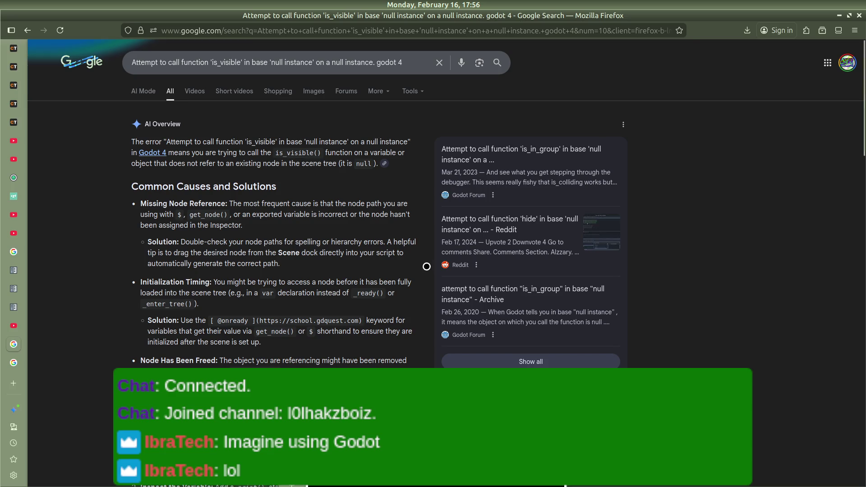
Return to the Godot editor, halted at line 11's is_visible check
{"action": "key", "text": "alt+Tab"}
{"action": "key", "text": "alt+Tab"}
{"action": "key", "text": "alt+Tab"}
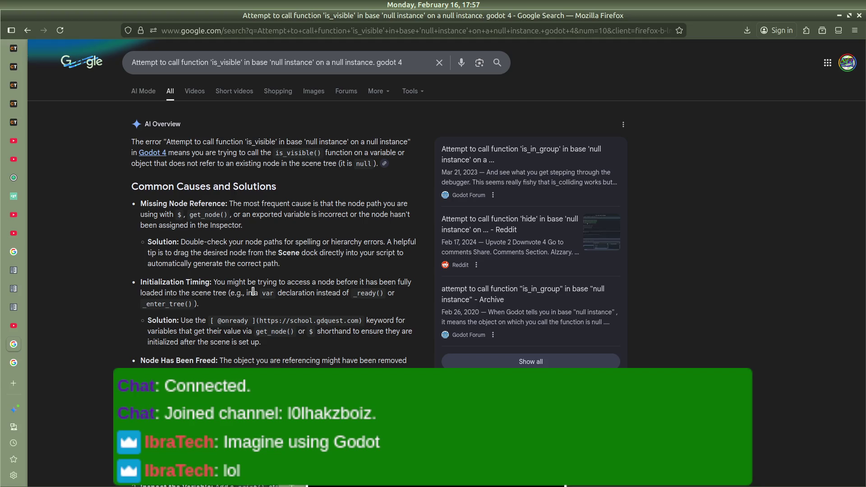
{"action": "scroll", "coordinate": [253, 291], "scroll_direction": "down", "scroll_amount": 3}
{"action": "scroll", "coordinate": [253, 291], "scroll_direction": "up", "scroll_amount": 3}
{"action": "key", "text": "alt+Tab"}
{"action": "key", "text": "alt+Tab"}
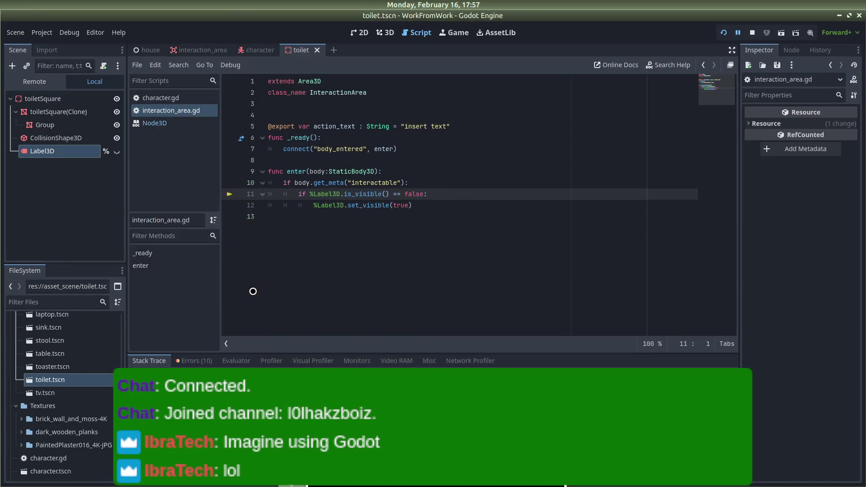
{"action": "key", "text": "F8"}
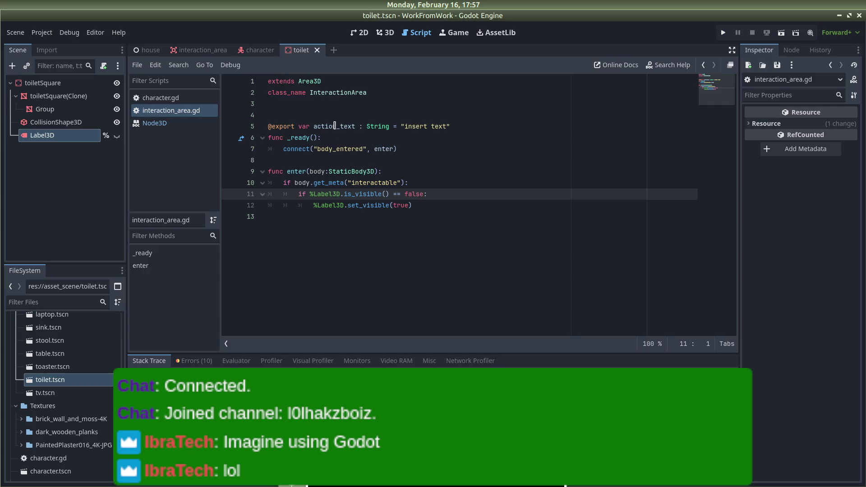
{"action": "left_click", "coordinate": [493, 125]}
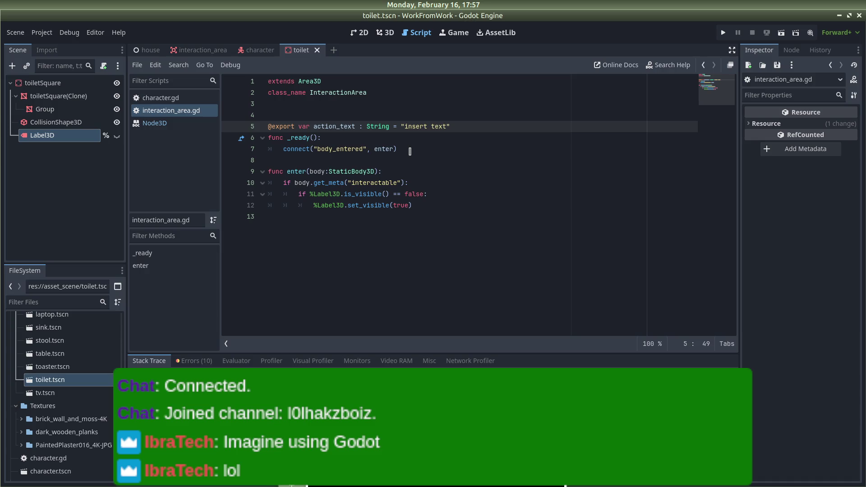
{"action": "left_click", "coordinate": [399, 169]}
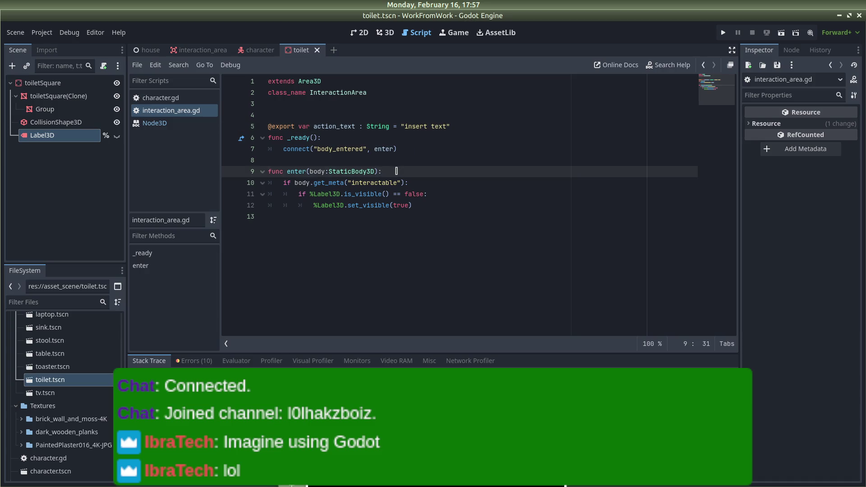
{"action": "key", "text": "Return"}
{"action": "type", "text": "onready"}
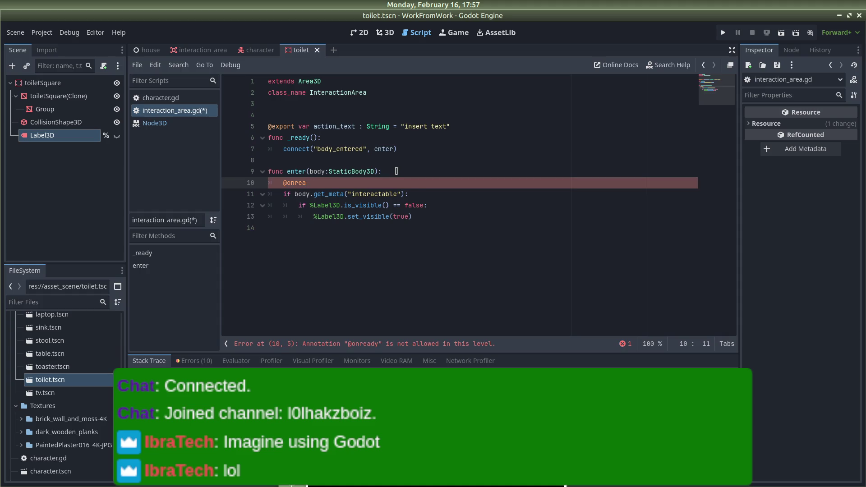
{"action": "key", "text": "BackSpace"}
{"action": "key", "text": "BackSpace"}
{"action": "key", "text": "BackSpace"}
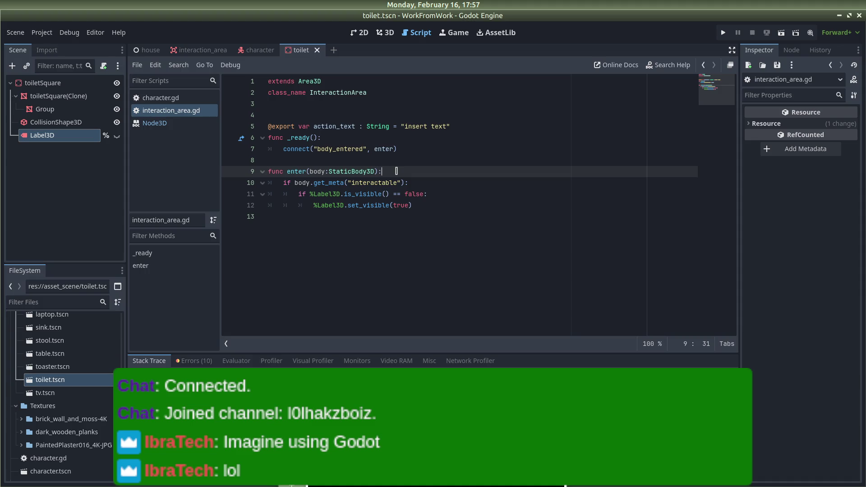
{"action": "left_click", "coordinate": [105, 136]}
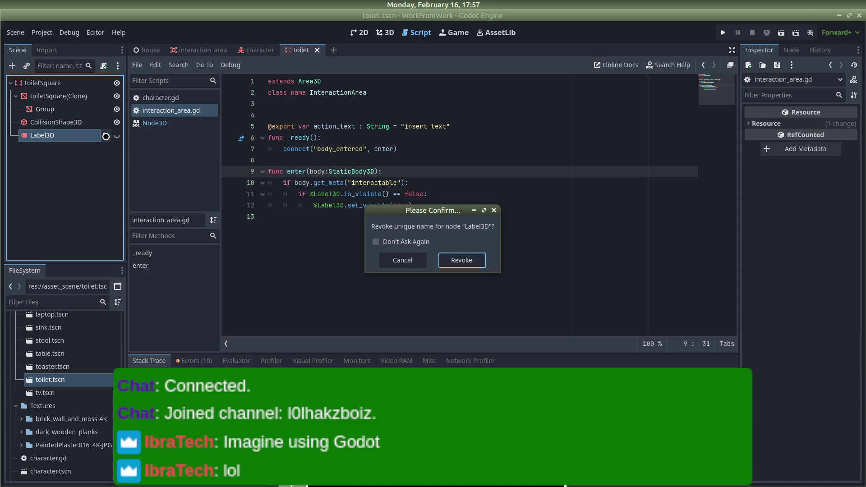
Confirm revoking the unique name, change lines 11–12 to body.Label3D, and save
{"action": "left_click", "coordinate": [465, 259]}
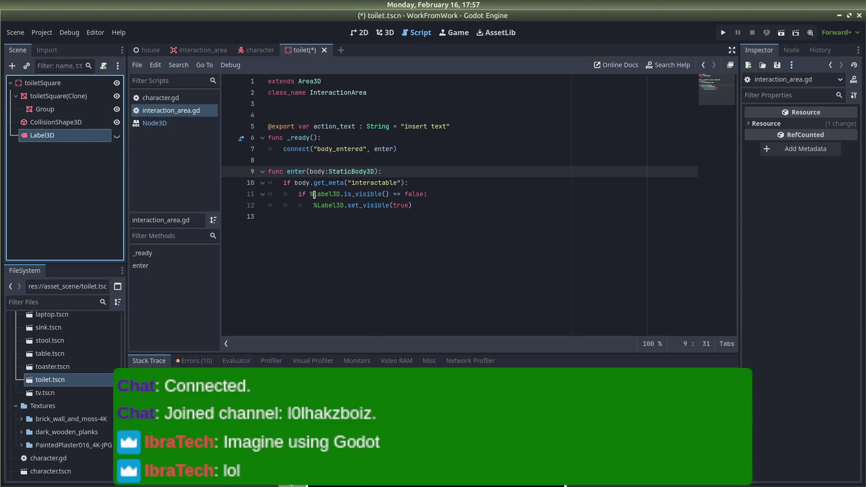
{"action": "left_click", "coordinate": [315, 195]}
{"action": "key", "text": "BackSpace"}
{"action": "type", "text": "body/"}
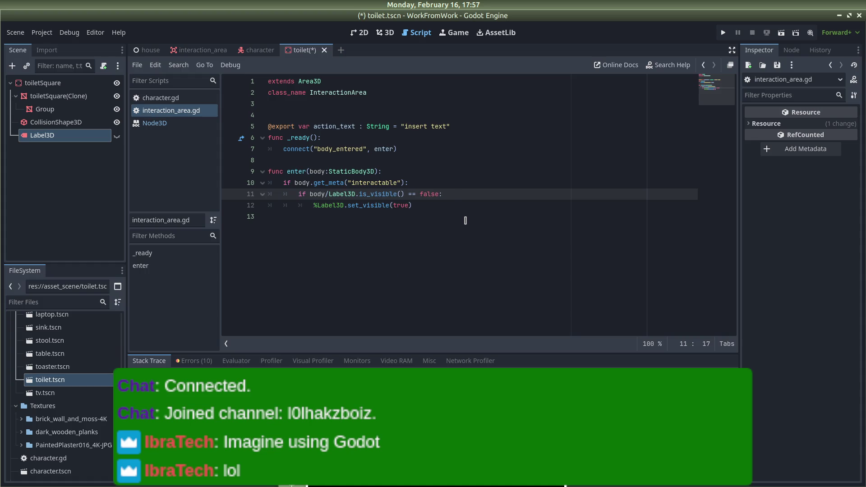
{"action": "key", "text": "BackSpace"}
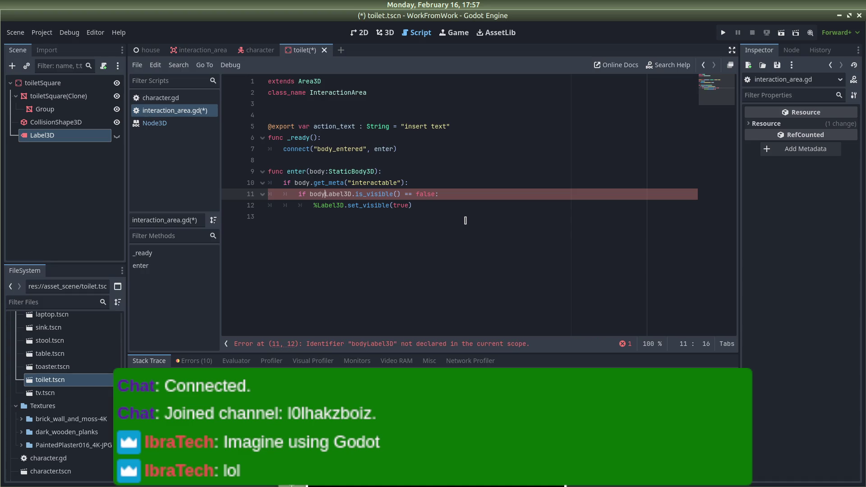
{"action": "type", "text": "."}
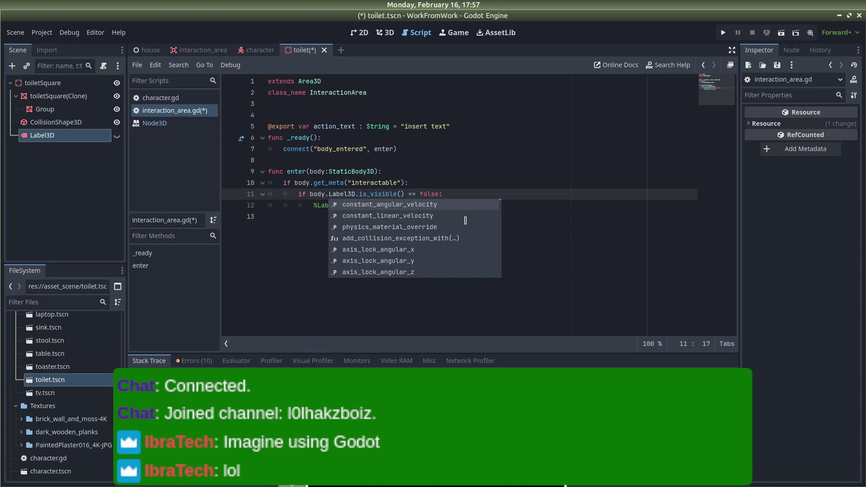
{"action": "left_click", "coordinate": [461, 168]}
{"action": "left_click", "coordinate": [318, 205]}
{"action": "key", "text": "BackSpace"}
{"action": "type", "text": "body."}
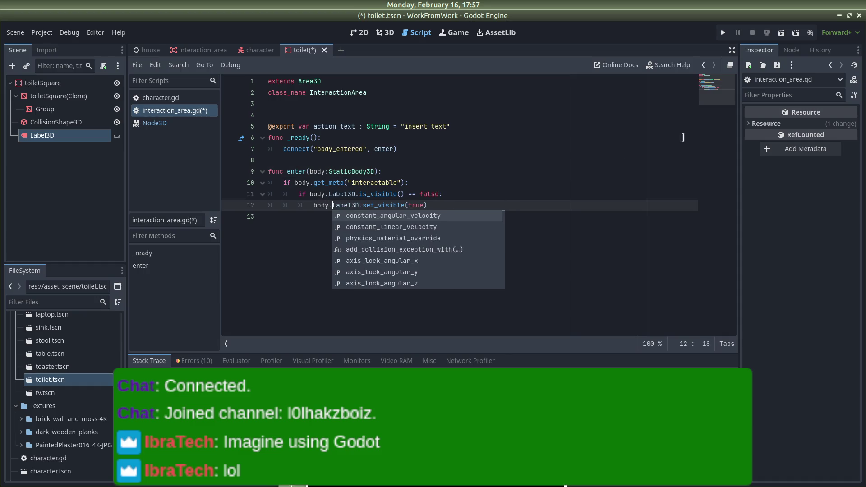
{"action": "left_click", "coordinate": [625, 172]}
{"action": "key", "text": "ctrl+s"}
Run the game, move the player around, then switch to the Firefox error search
{"action": "left_click", "coordinate": [721, 33]}
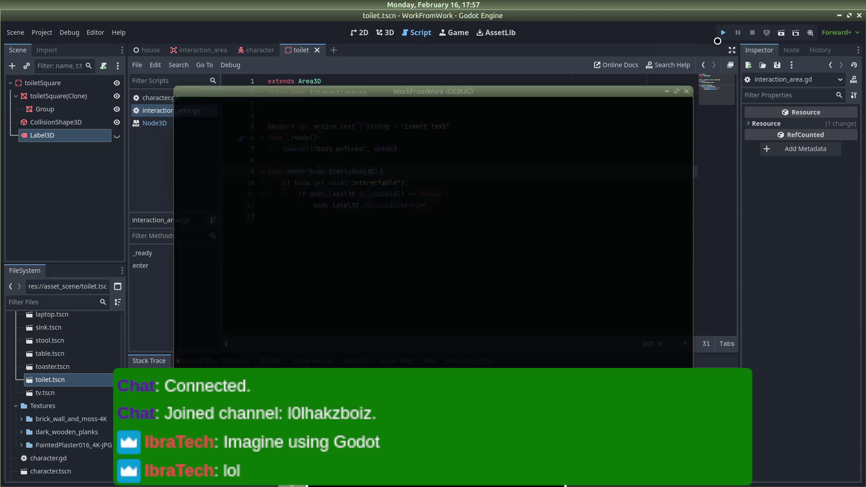
{"action": "key", "text": "w"}
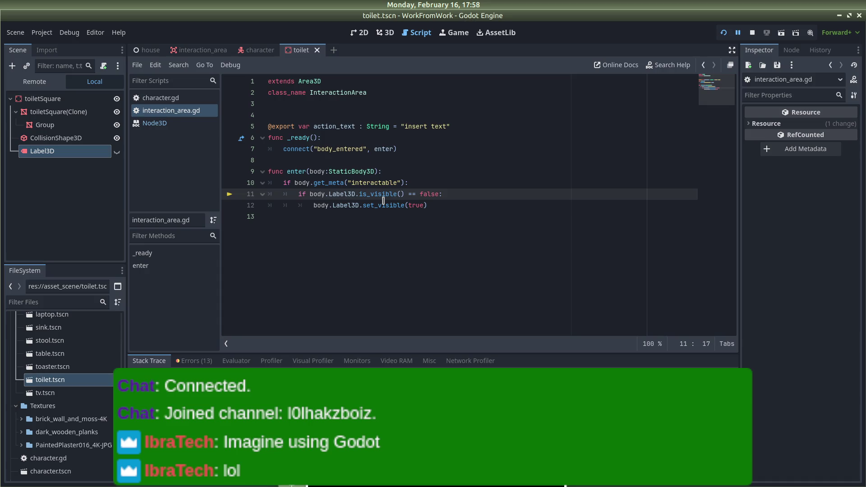
{"action": "type", "text": "get"}
{"action": "key", "text": "BackSpace"}
{"action": "key", "text": "BackSpace"}
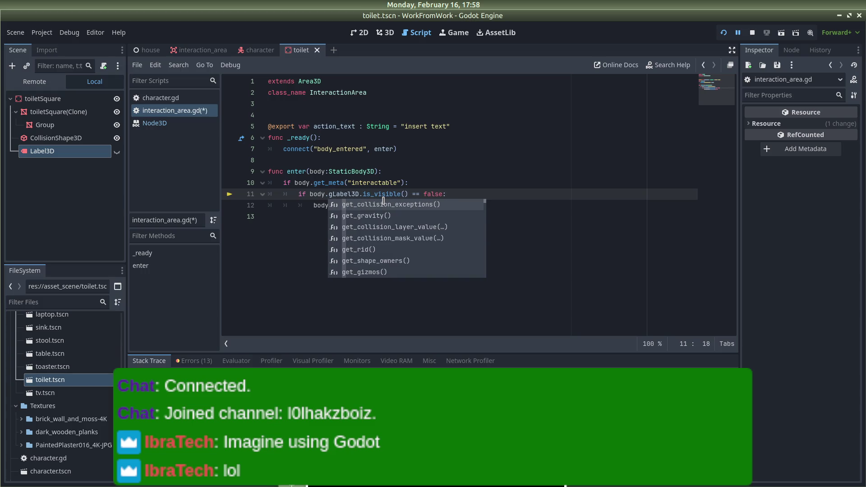
{"action": "key", "text": "F5"}
{"action": "key", "text": "alt+Tab"}
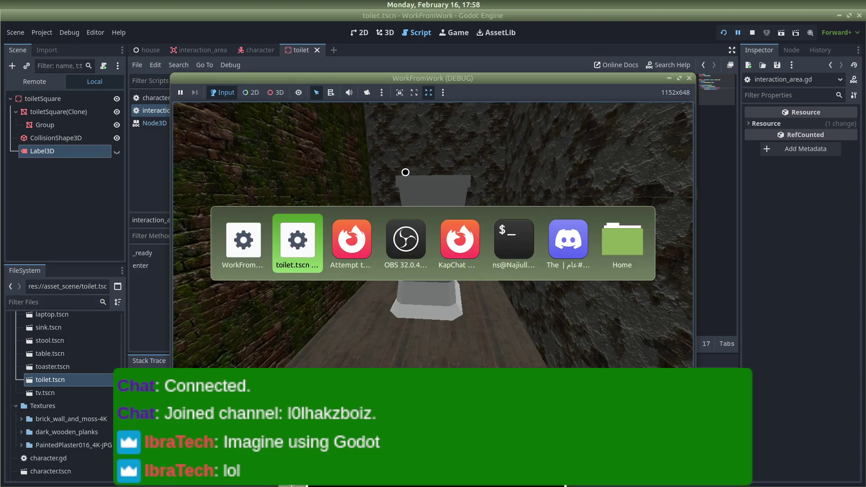
{"action": "key", "text": "alt+Tab"}
{"action": "key", "text": "alt+Tab"}
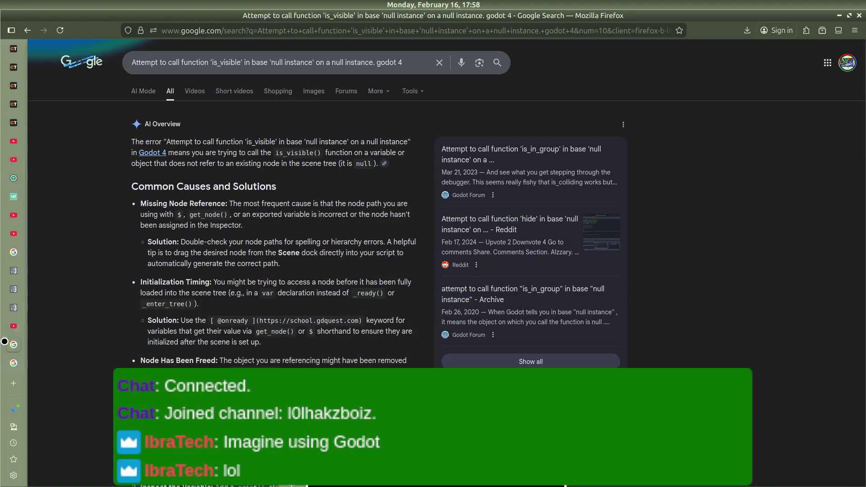
Find 'static' in the Area3D docs and open the StaticBody3D class reference
{"action": "left_click", "coordinate": [20, 284]}
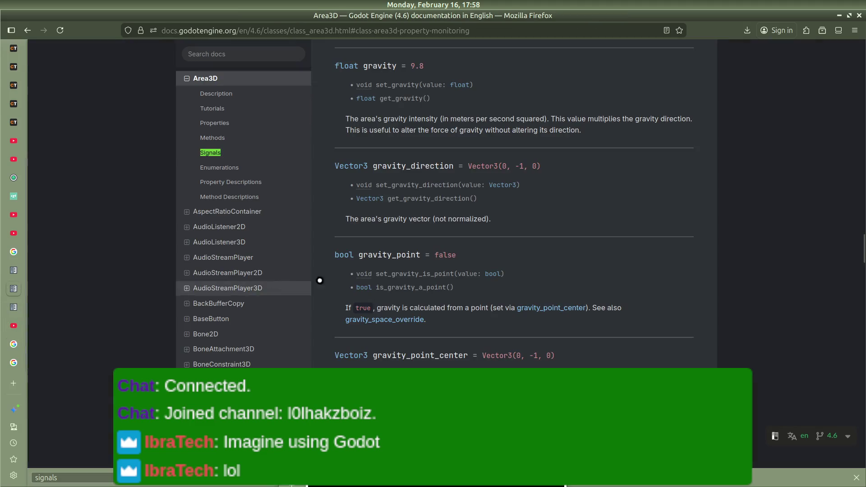
{"action": "left_click", "coordinate": [233, 52]}
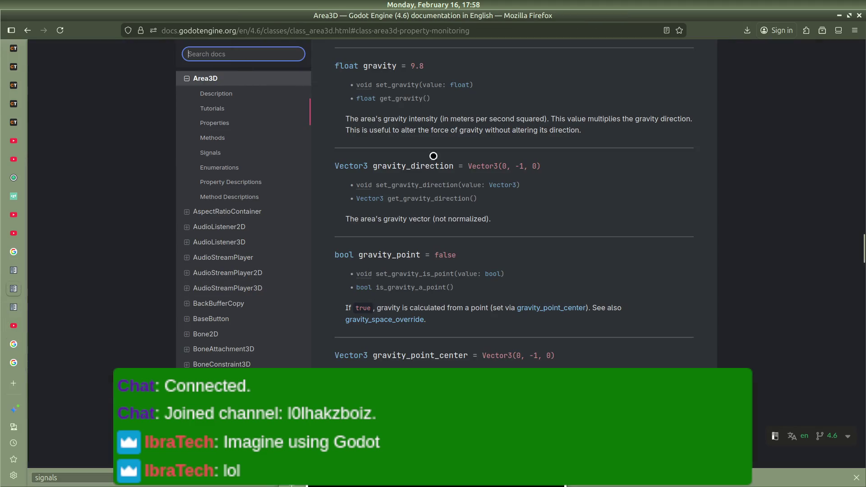
{"action": "type", "text": "stat"}
{"action": "left_click", "coordinate": [798, 266]}
{"action": "key", "text": "ctrl+f"}
{"action": "type", "text": "static"}
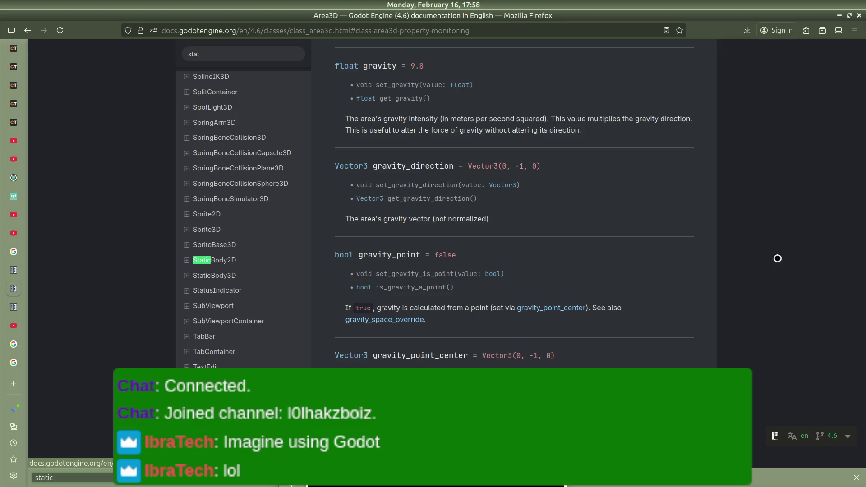
{"action": "left_click", "coordinate": [215, 276]}
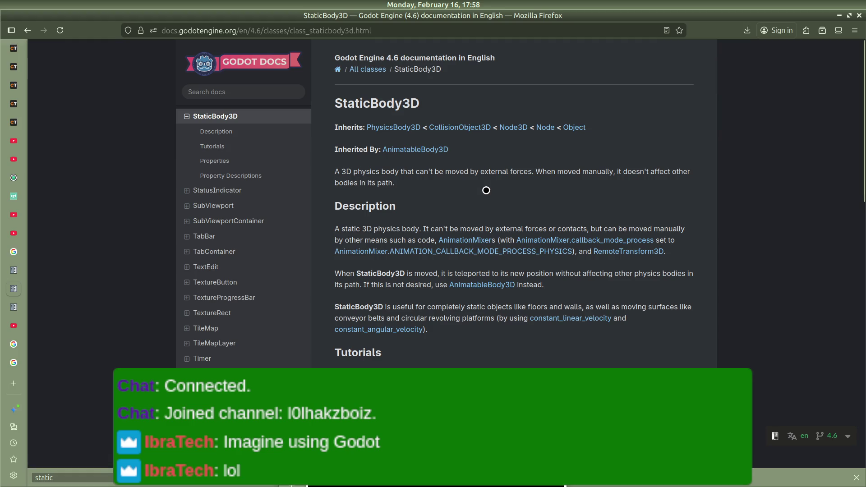
{"action": "scroll", "coordinate": [446, 145], "scroll_direction": "down", "scroll_amount": 6}
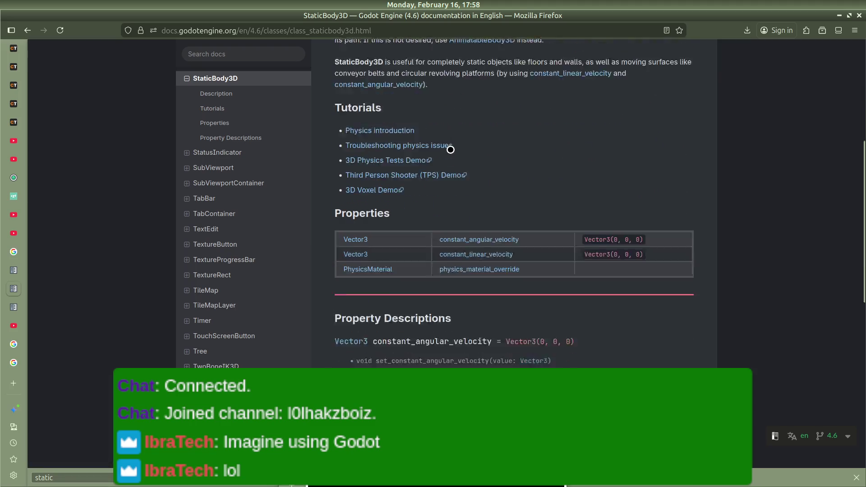
{"action": "scroll", "coordinate": [496, 180], "scroll_direction": "down", "scroll_amount": 7}
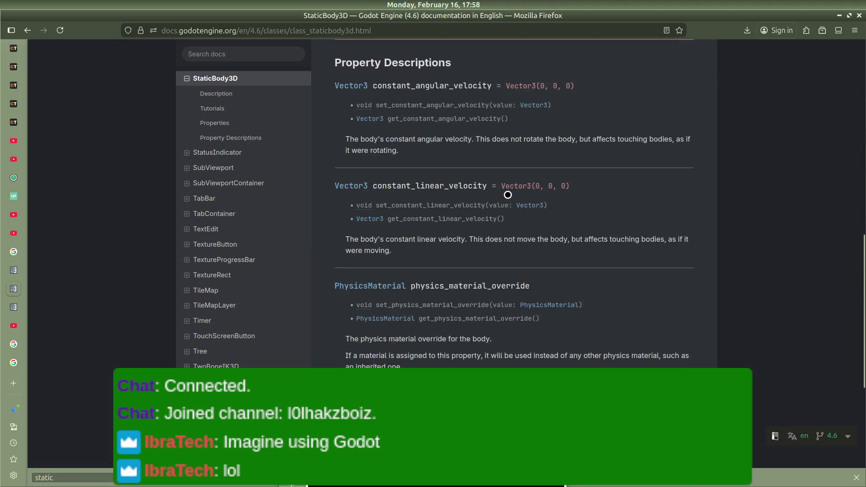
{"action": "scroll", "coordinate": [508, 195], "scroll_direction": "up", "scroll_amount": 7}
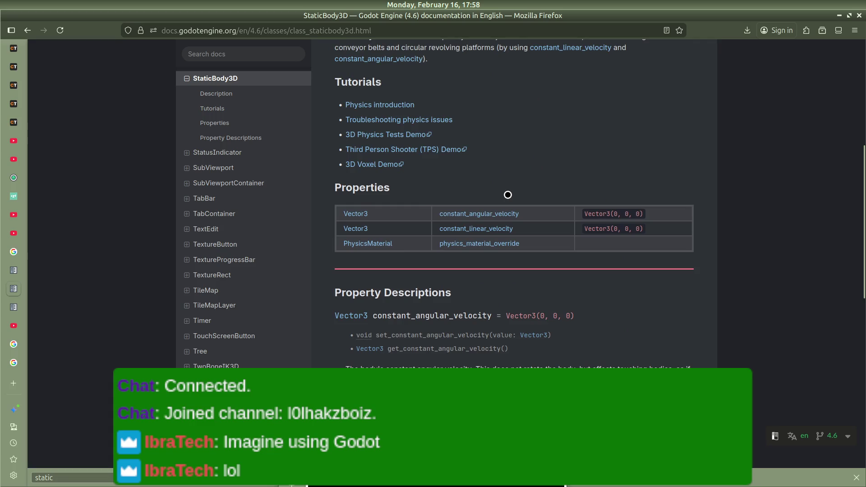
{"action": "scroll", "coordinate": [508, 195], "scroll_direction": "up", "scroll_amount": 6}
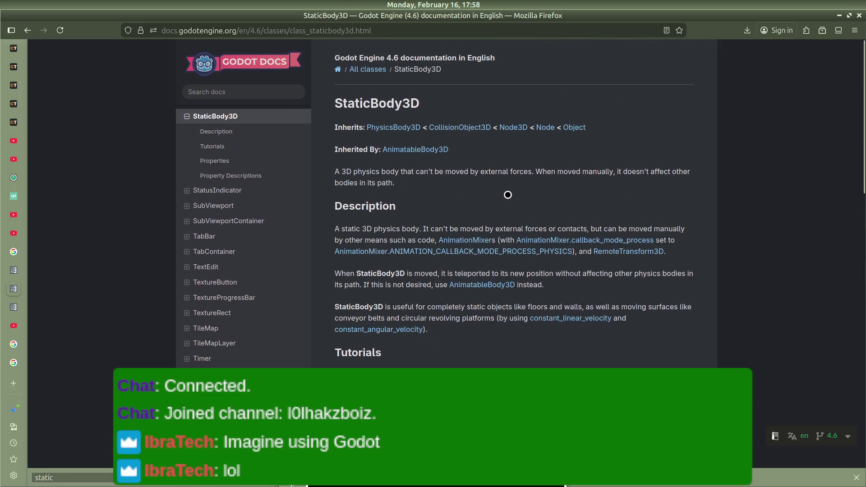
Read the PhysicsBody3D parent class methods, then start a new-tab search 'how to retrieve a s'
{"action": "left_click", "coordinate": [396, 129]}
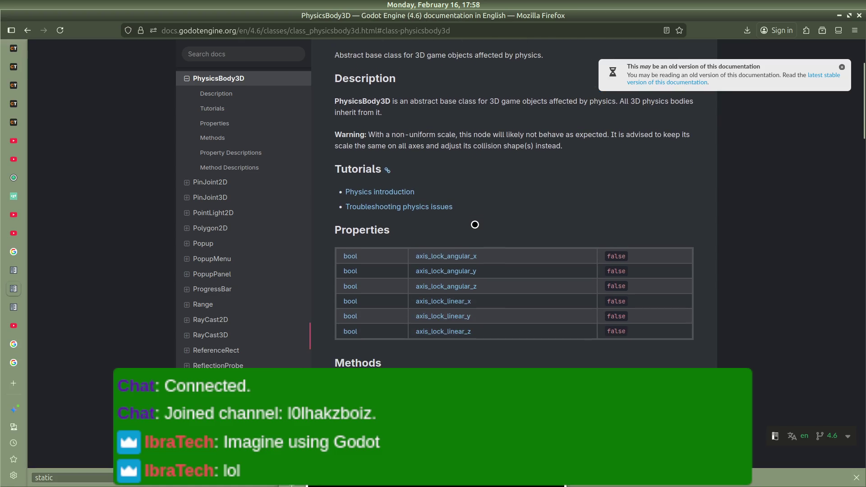
{"action": "scroll", "coordinate": [475, 224], "scroll_direction": "down", "scroll_amount": 4}
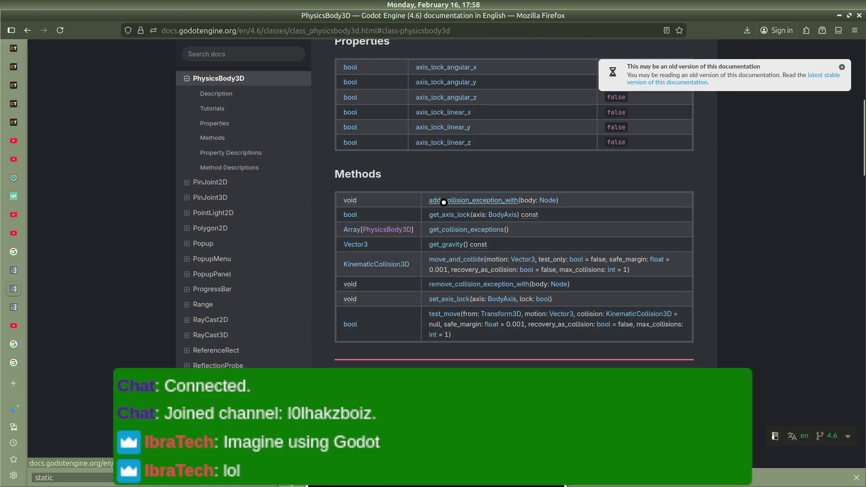
{"action": "scroll", "coordinate": [453, 280], "scroll_direction": "down", "scroll_amount": 6}
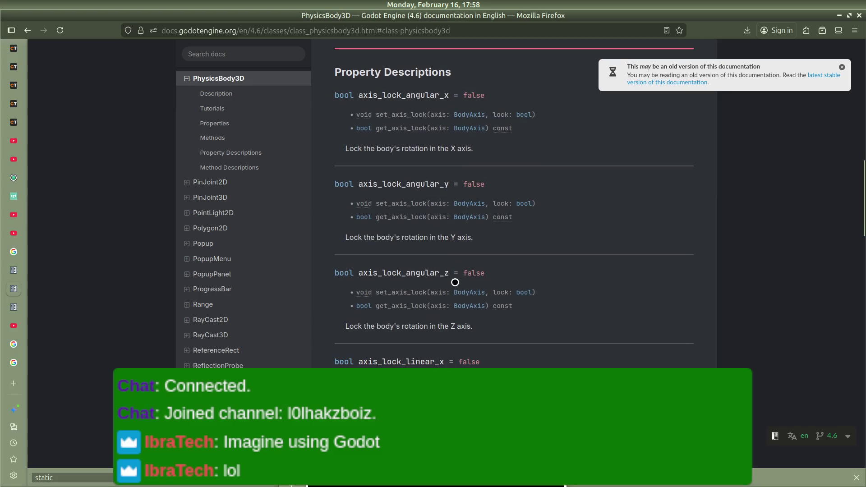
{"action": "scroll", "coordinate": [515, 260], "scroll_direction": "down", "scroll_amount": 7}
{"action": "scroll", "coordinate": [515, 259], "scroll_direction": "down", "scroll_amount": 13}
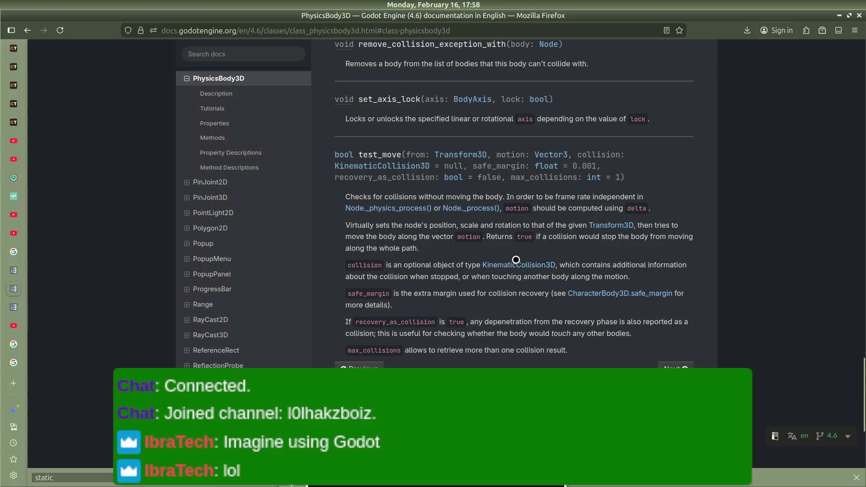
{"action": "scroll", "coordinate": [394, 260], "scroll_direction": "up", "scroll_amount": 4}
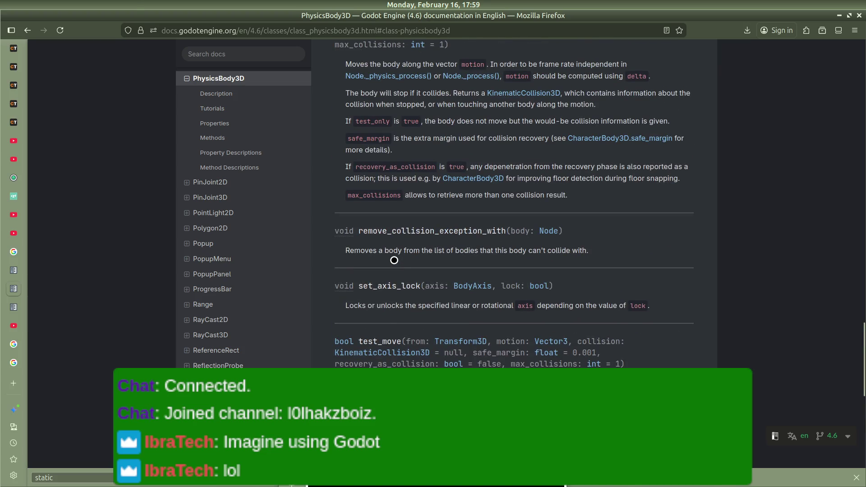
{"action": "key", "text": "ctrl+t"}
{"action": "type", "text": "how to retrieve a s"}
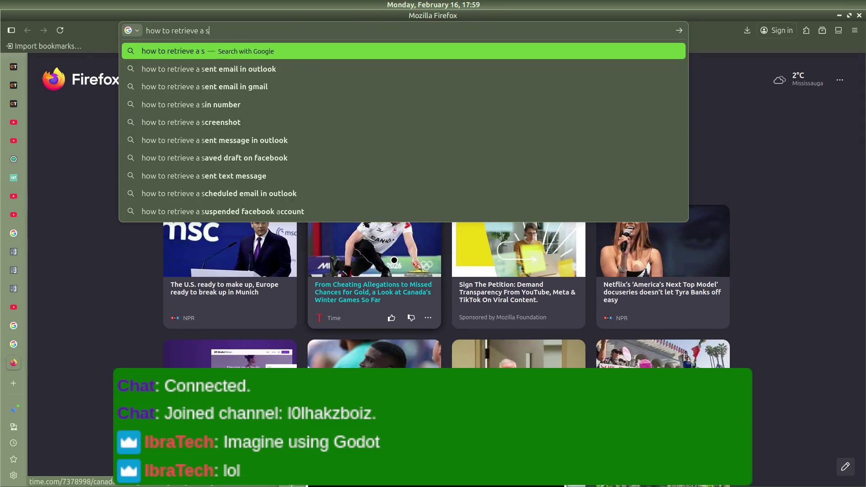
Google how to retrieve a child node from a parent node in Godot and expand the overview
{"action": "key", "text": "BackSpace"}
{"action": "type", "text": "child node "}
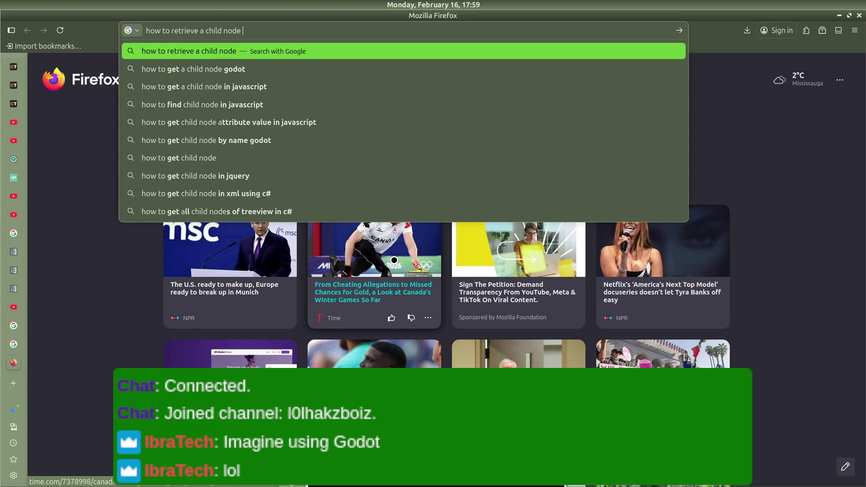
{"action": "type", "text": "when "}
{"action": "type", "text": "you have access to a parent node in Go"}
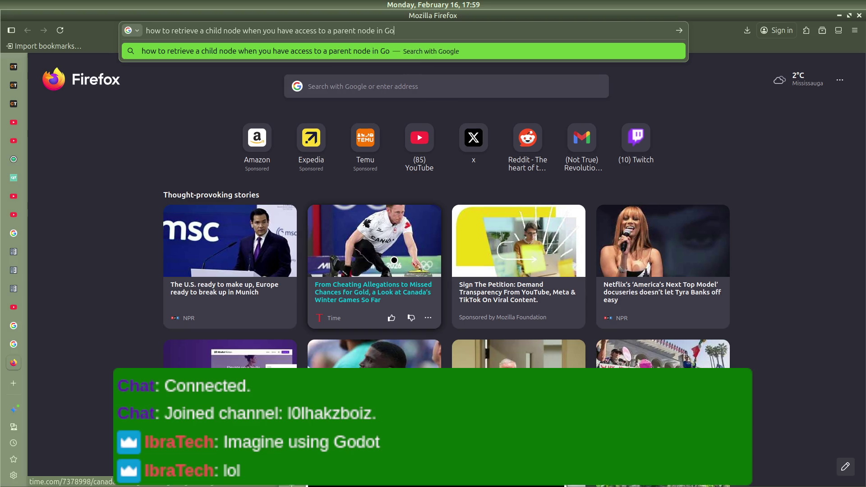
{"action": "type", "text": "dot"}
{"action": "key", "text": "Return"}
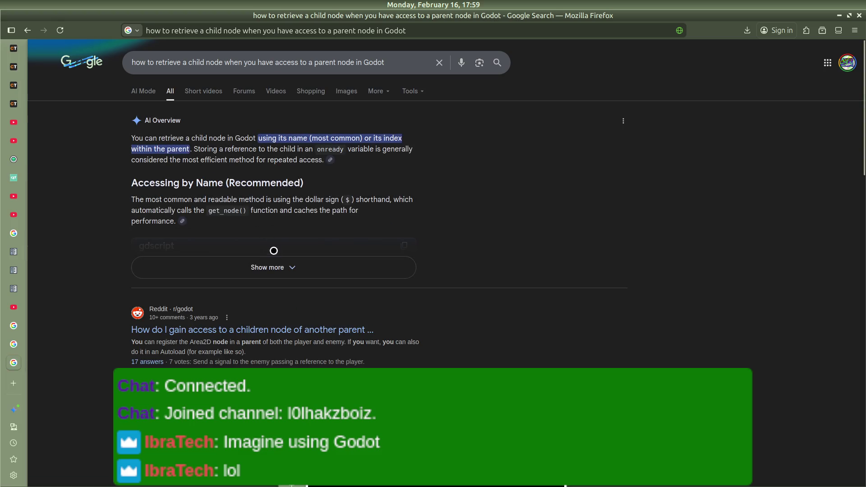
{"action": "left_click", "coordinate": [276, 267]}
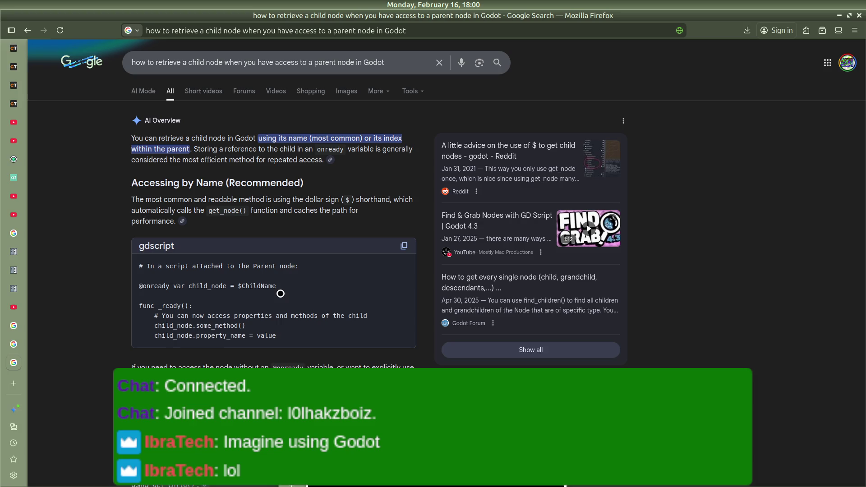
{"action": "scroll", "coordinate": [287, 311], "scroll_direction": "down", "scroll_amount": 5}
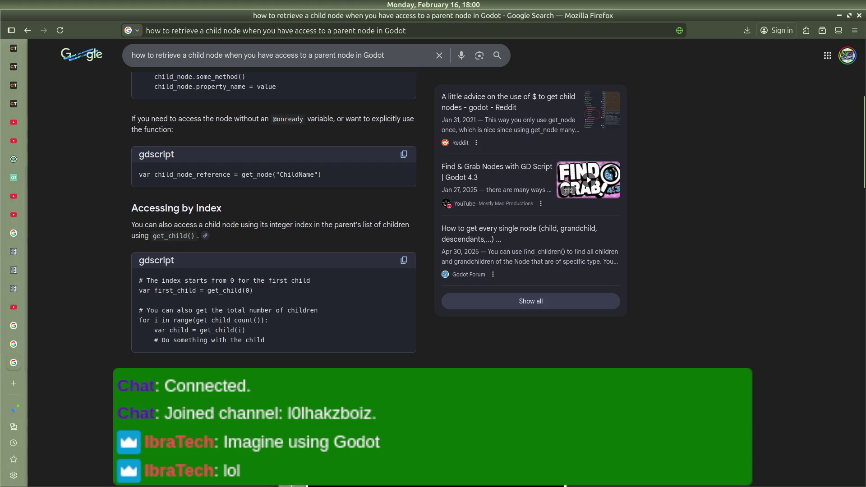
{"action": "key", "text": "alt+Tab"}
{"action": "key", "text": "alt+Tab"}
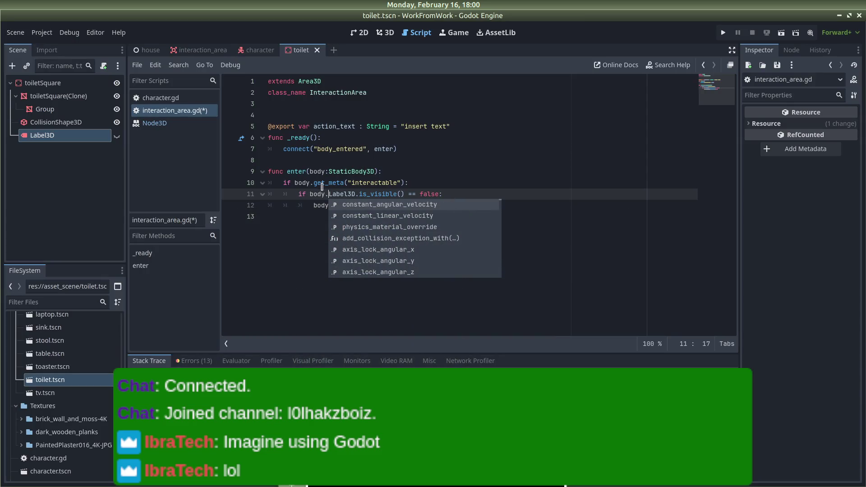
Replace body.Label3D with body.get_child(2) on lines 11 and 12, then save and run the game
{"action": "left_click", "coordinate": [353, 194]}
{"action": "key", "text": "BackSpace"}
{"action": "key", "text": "BackSpace"}
{"action": "key", "text": "BackSpace"}
{"action": "type", "text": "ge"}
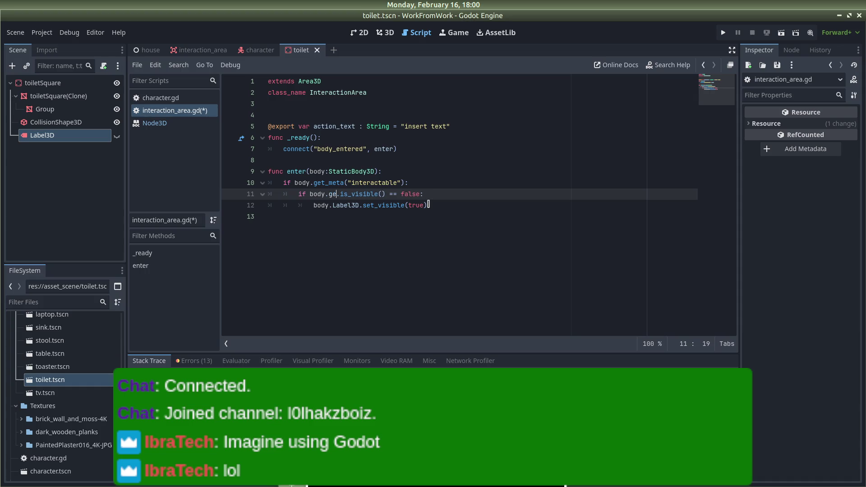
{"action": "type", "text": "t_c"}
{"action": "type", "text": "hild"}
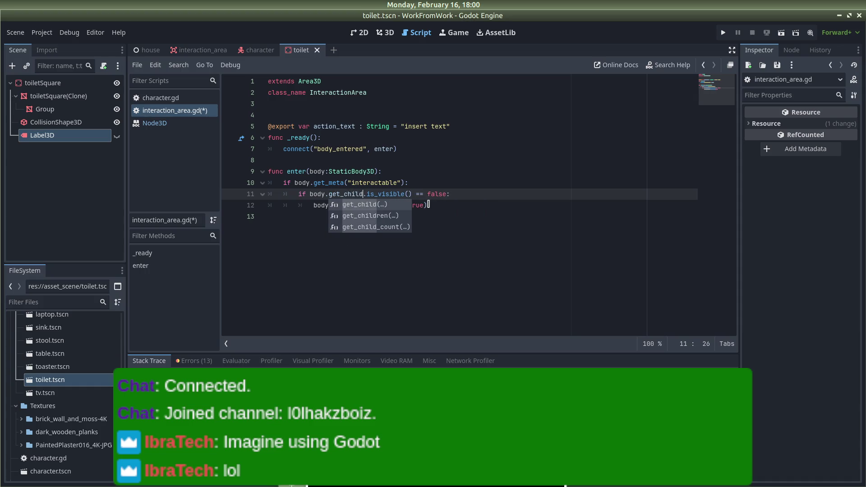
{"action": "key", "text": "Return"}
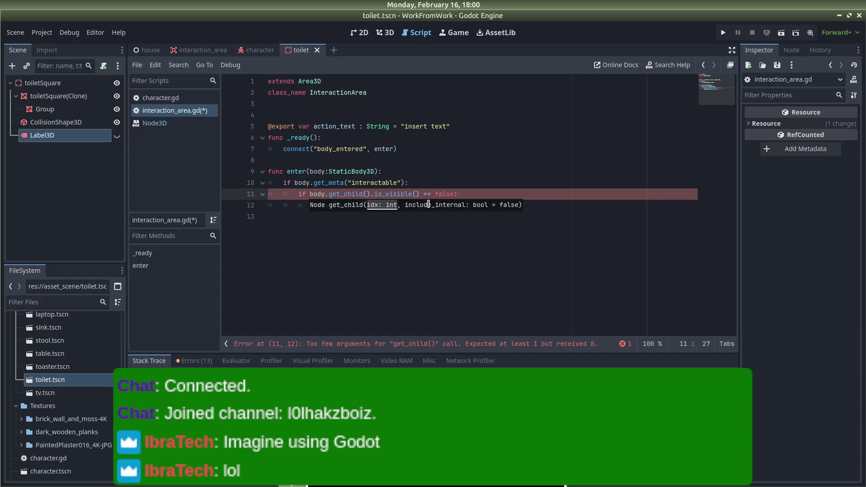
{"action": "type", "text": "2"}
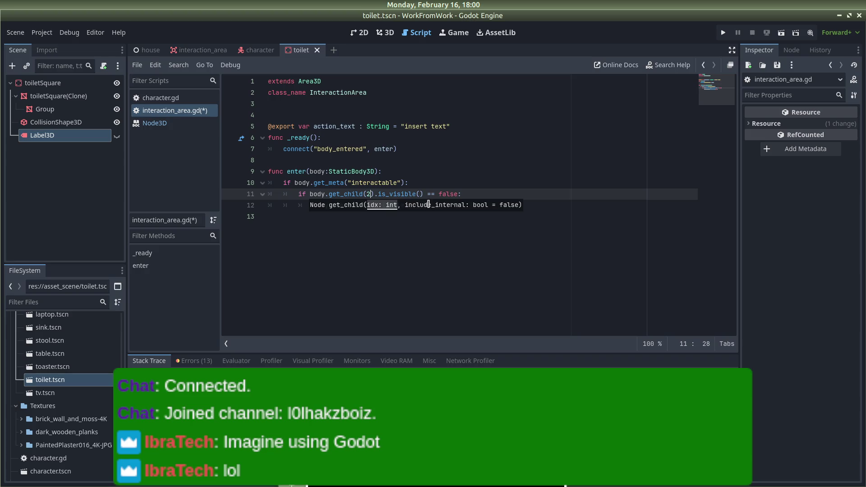
{"action": "left_click", "coordinate": [463, 194]}
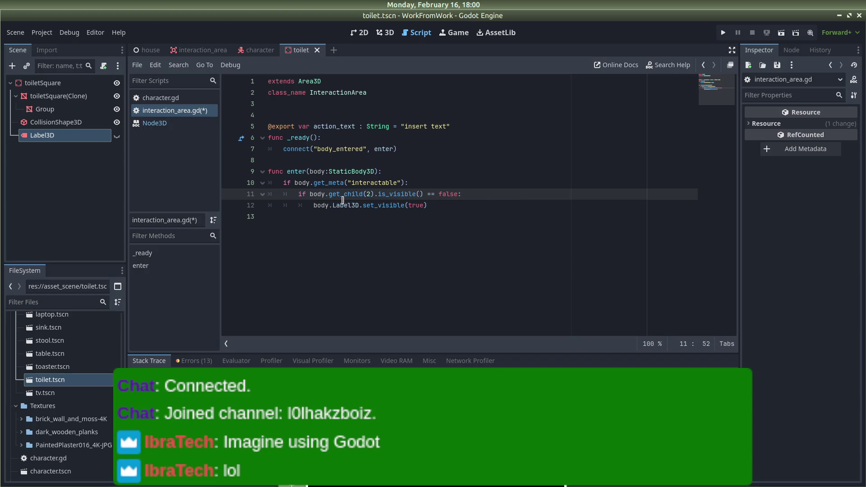
{"action": "double_click", "coordinate": [346, 206]}
{"action": "type", "text": "get_child"}
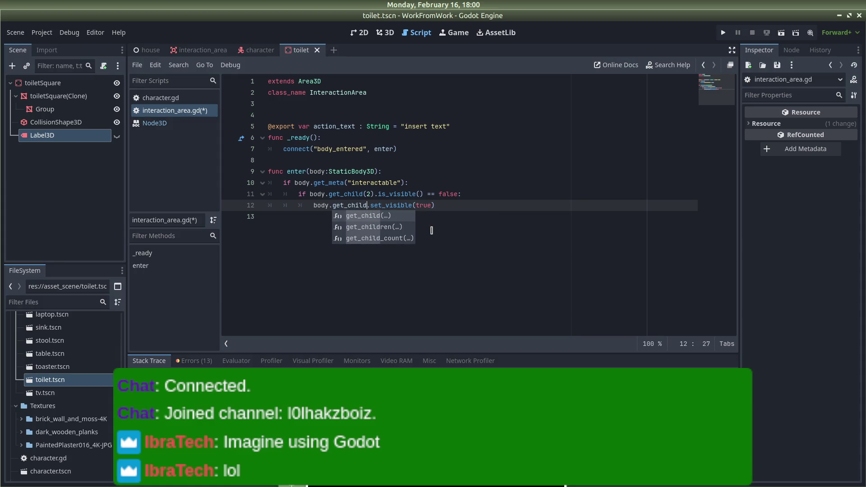
{"action": "type", "text": "(2"}
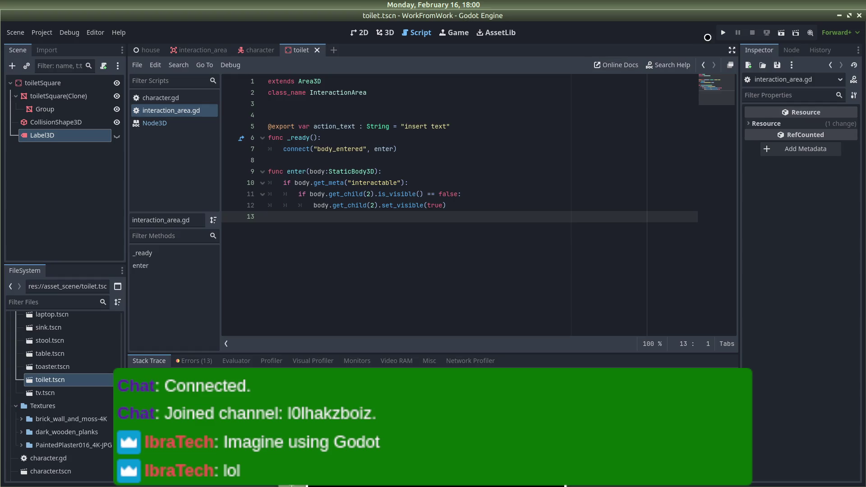
{"action": "left_click", "coordinate": [723, 33]}
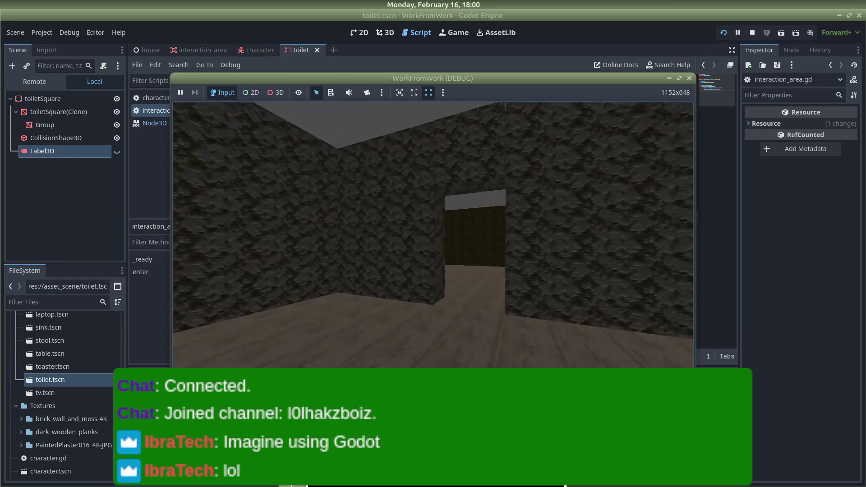
Walk the player up to the toilet to confirm its Toilet label shows, then close the game
{"action": "key", "text": "w"}
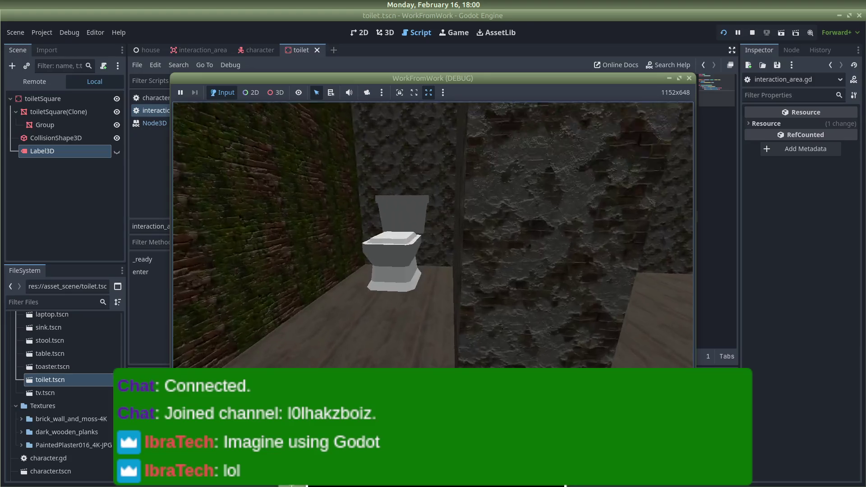
{"action": "key", "text": "s"}
{"action": "key", "text": "w"}
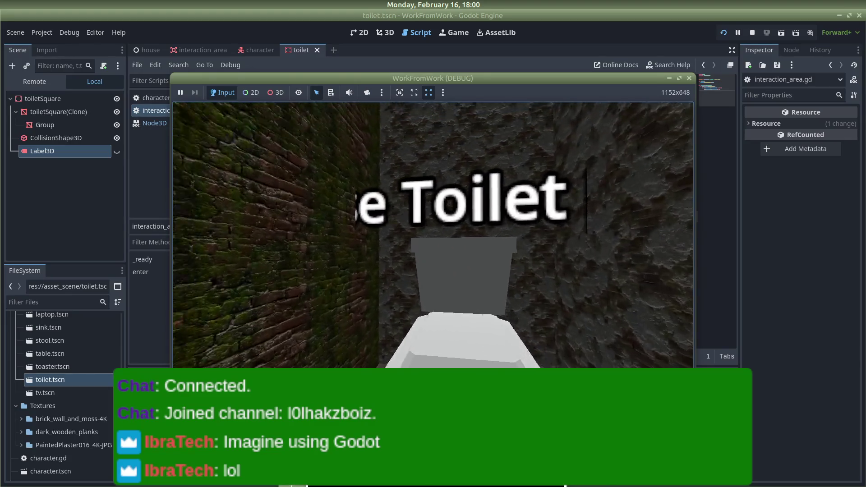
{"action": "key", "text": "w"}
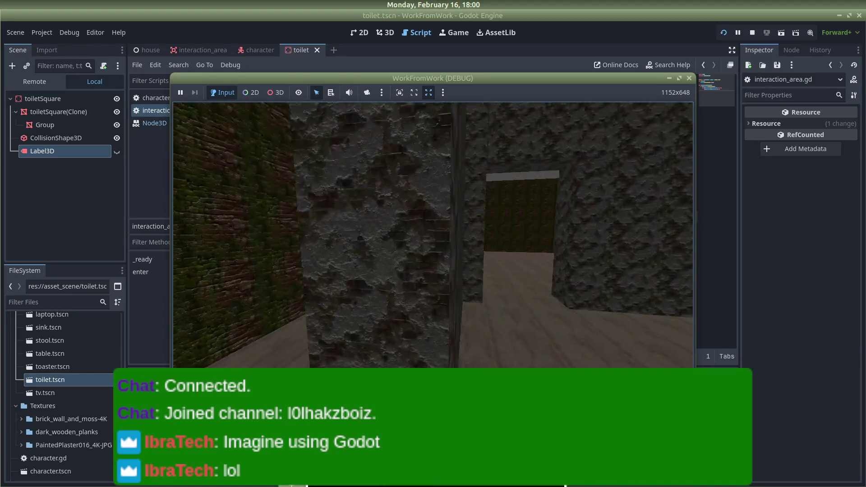
{"action": "key", "text": "w"}
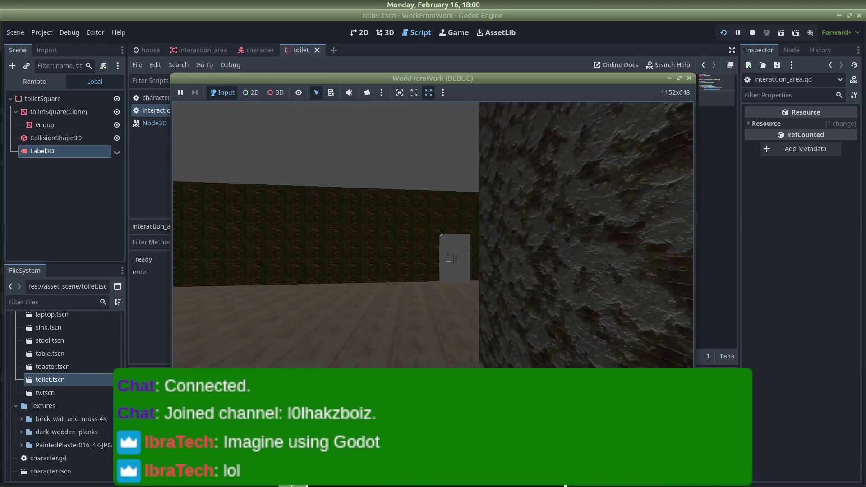
{"action": "key", "text": "s"}
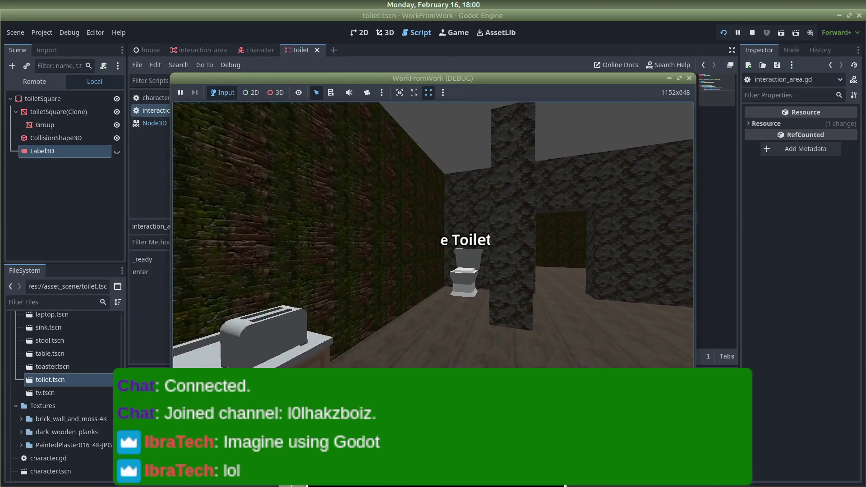
{"action": "key", "text": "d"}
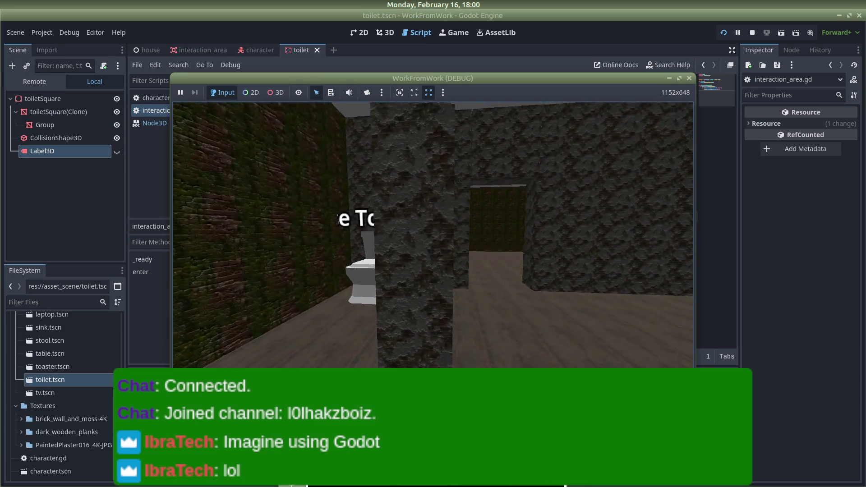
{"action": "key", "text": "w"}
{"action": "key", "text": "d"}
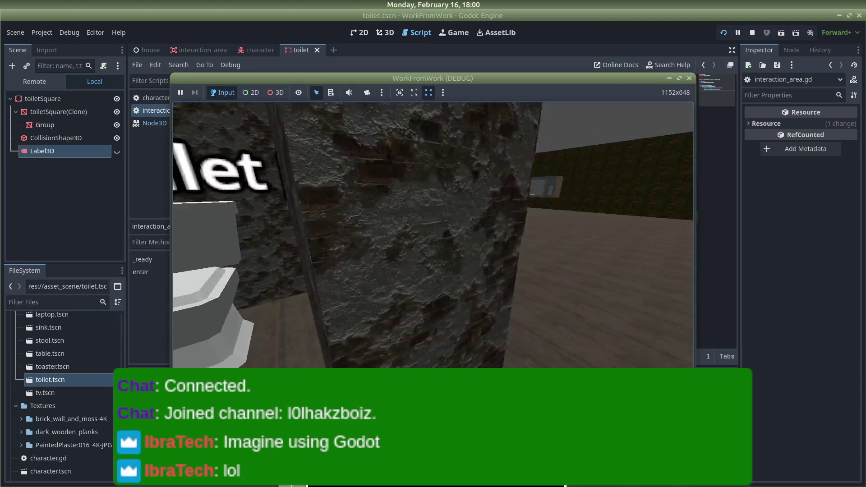
{"action": "key", "text": "w"}
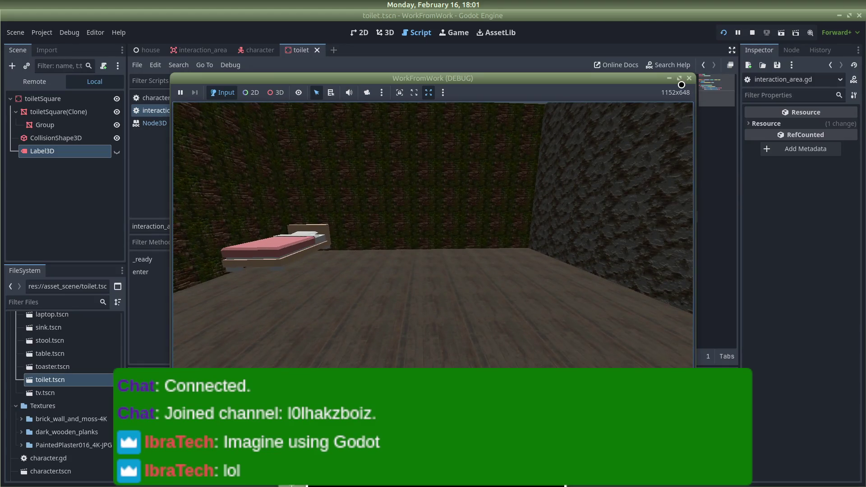
{"action": "key", "text": "Escape"}
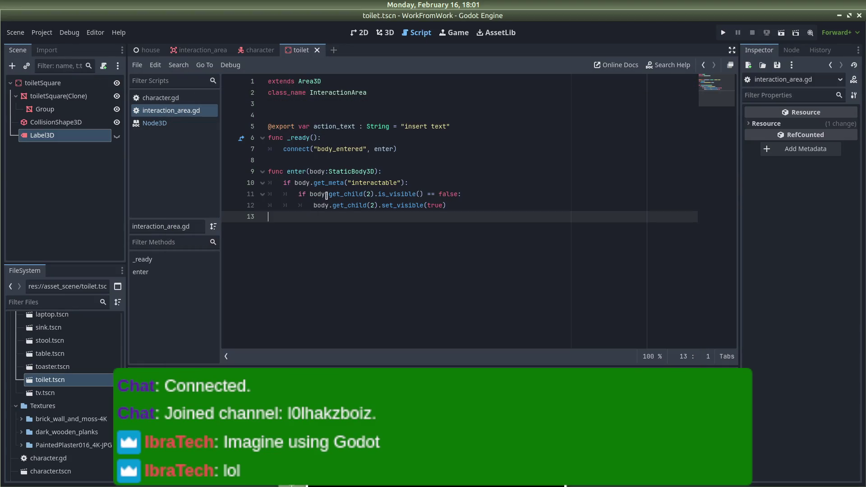
Add a connect("body_exited", exit) line below the first connect call
{"action": "left_click", "coordinate": [401, 148]}
{"action": "key", "text": "Return"}
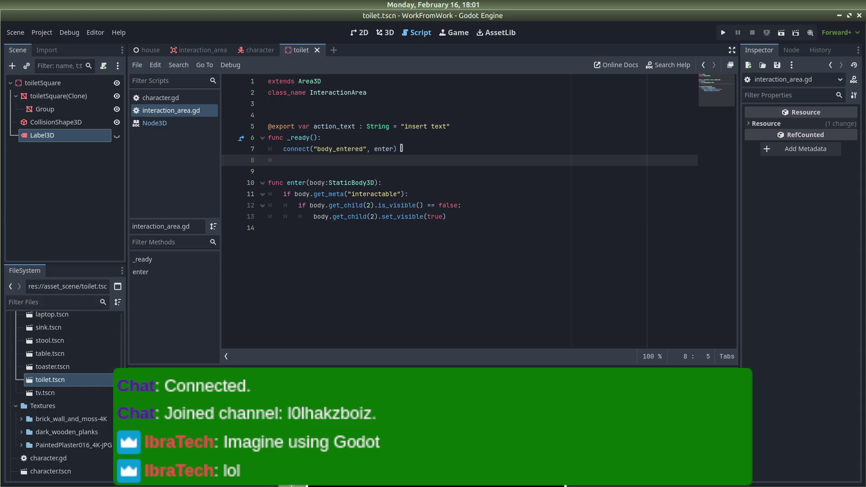
{"action": "type", "text": "connect"}
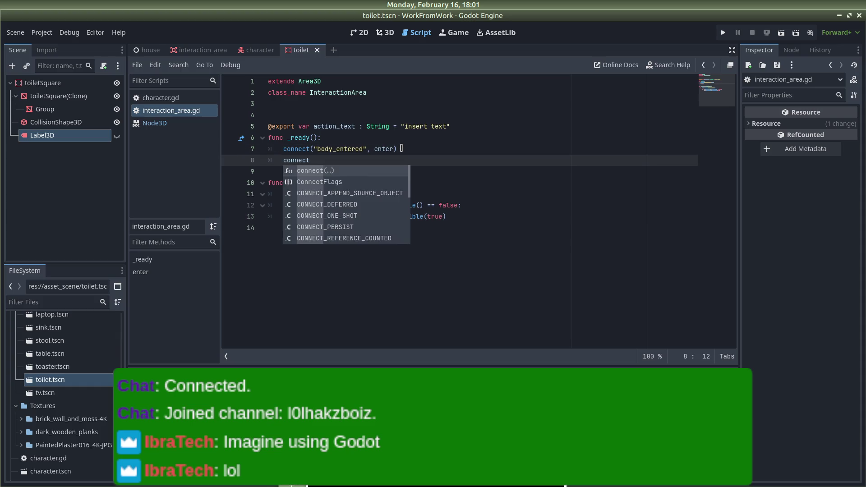
{"action": "type", "text": "(\"bod"}
{"action": "type", "text": "y_exit"}
{"action": "type", "text": "ed\","}
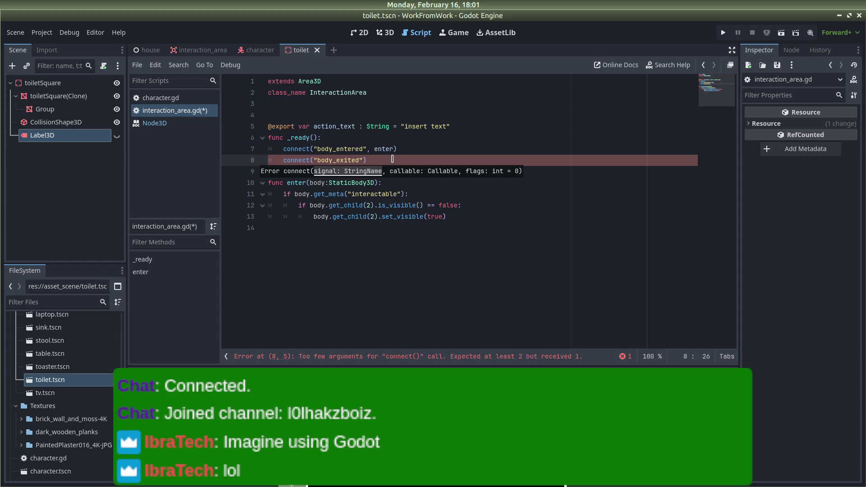
{"action": "type", "text": " exit"}
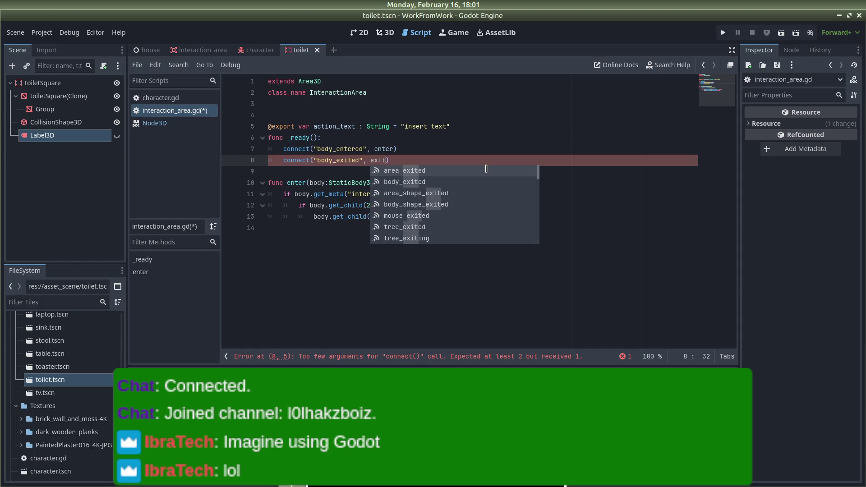
{"action": "left_click", "coordinate": [498, 127]}
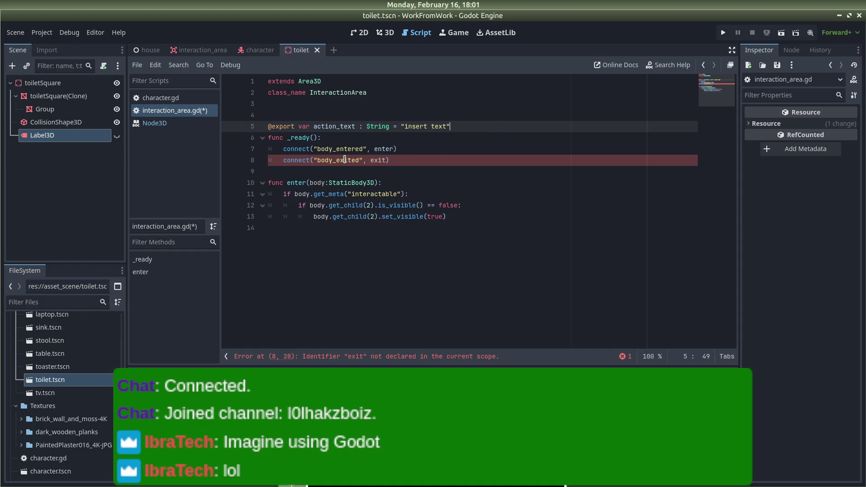
Add an exit(body:StaticBody3D) function below enter, filled with a copy of enter's body
{"action": "mouse_move", "coordinate": [345, 160]}
{"action": "left_click", "coordinate": [473, 222]}
{"action": "key", "text": "Return"}
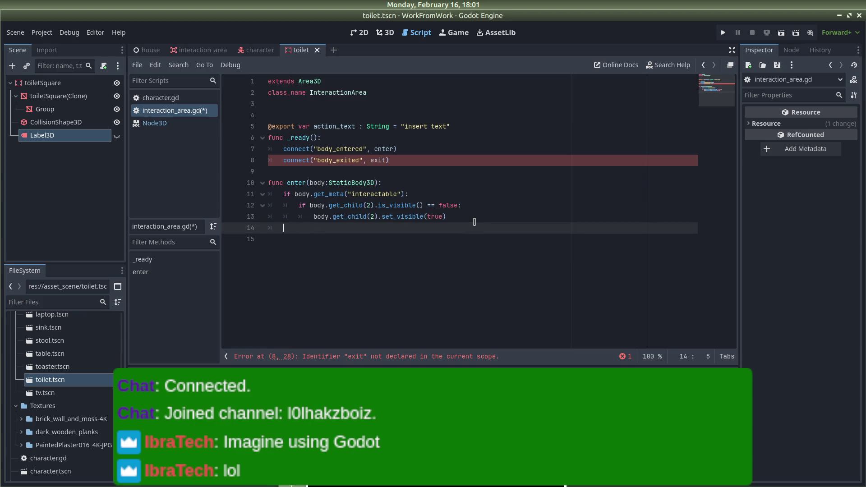
{"action": "key", "text": "Return"}
{"action": "type", "text": "unc exit("}
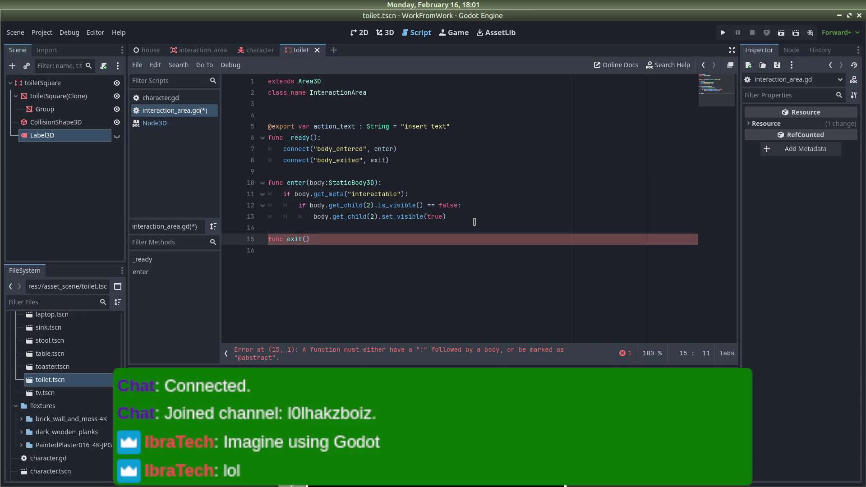
{"action": "type", "text": "body:Static"}
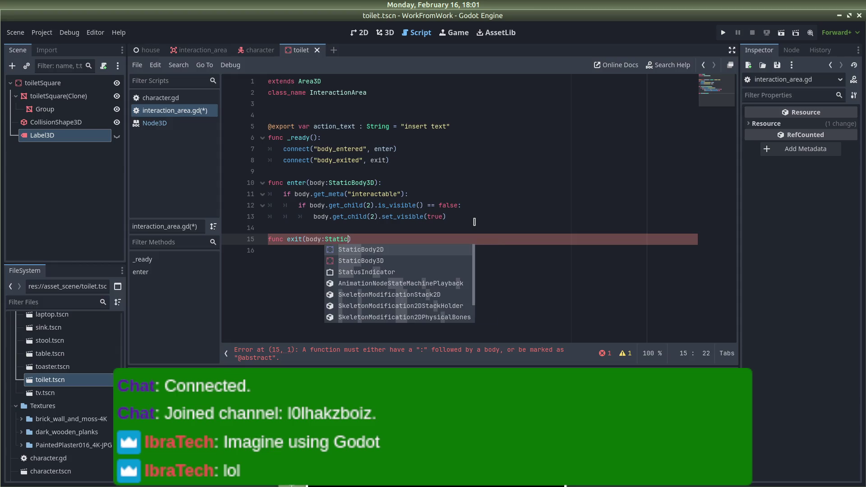
{"action": "type", "text": "Body3D)"}
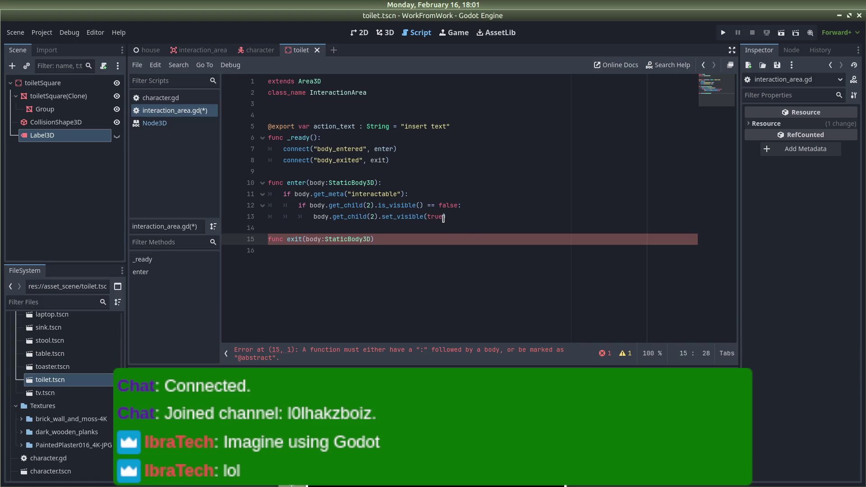
{"action": "type", "text": ":"}
{"action": "key", "text": "Return"}
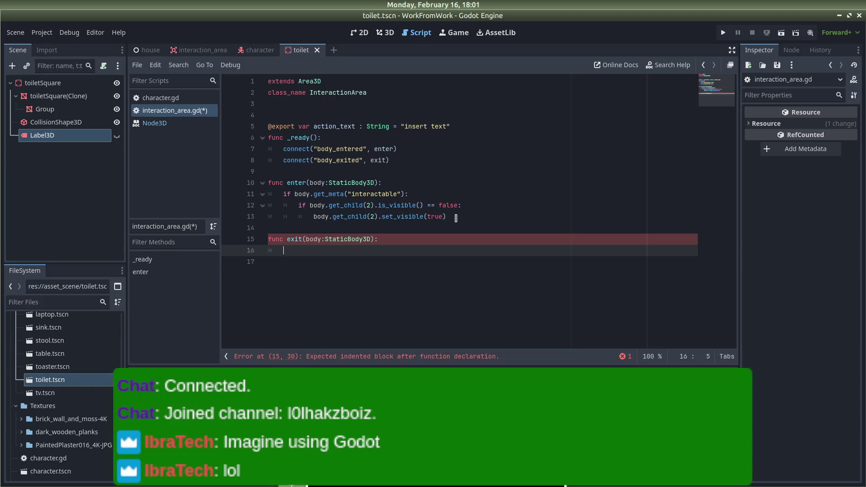
{"action": "mouse_move", "coordinate": [456, 218]}
{"action": "left_mouse_down"}
{"action": "mouse_move", "coordinate": [348, 194]}
{"action": "mouse_move", "coordinate": [284, 194]}
{"action": "left_mouse_up"}
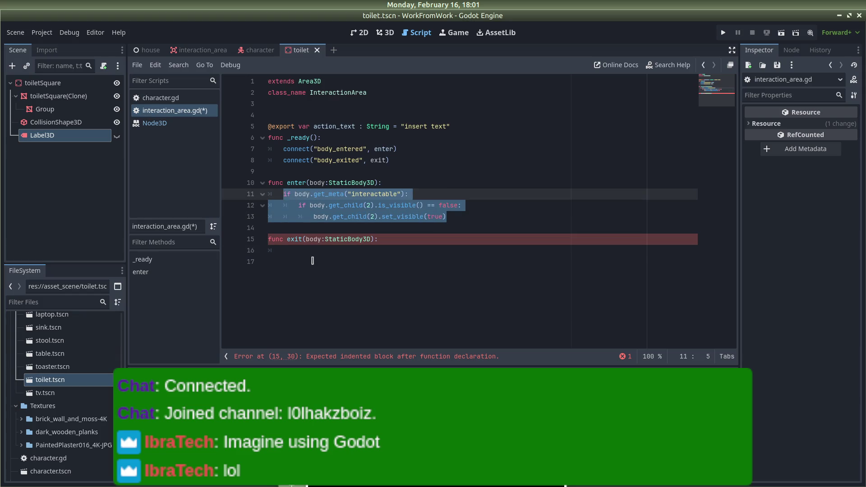
{"action": "key", "text": "ctrl+c"}
{"action": "left_click", "coordinate": [294, 253]}
{"action": "key", "text": "ctrl+v"}
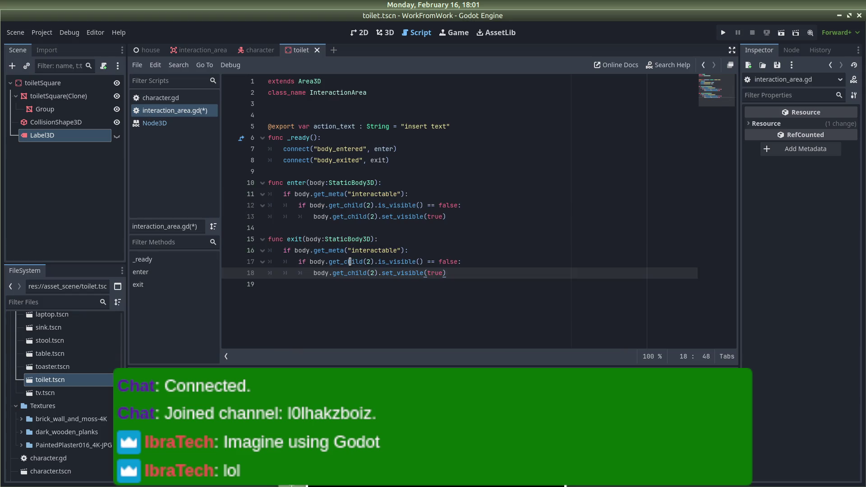
Make exit check body.get_child(2).is_visible() and call set_visible(false), then save the script
{"action": "double_click", "coordinate": [441, 262]}
{"action": "key", "text": "BackSpace"}
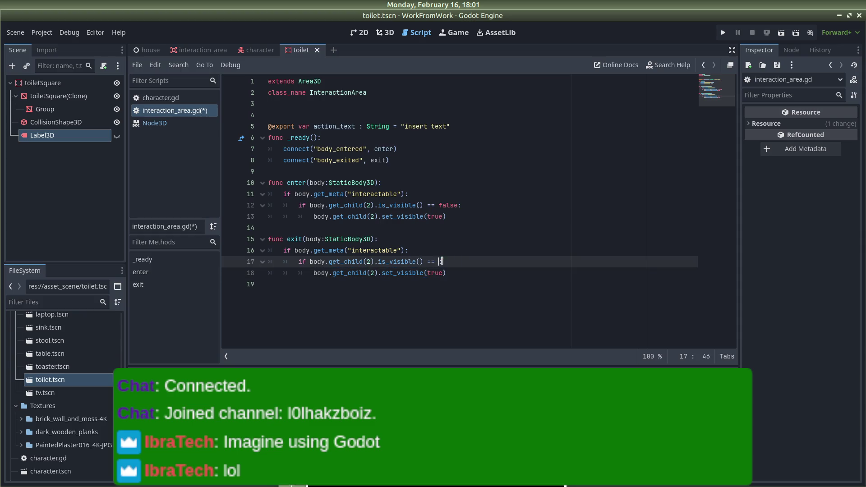
{"action": "double_click", "coordinate": [437, 272]}
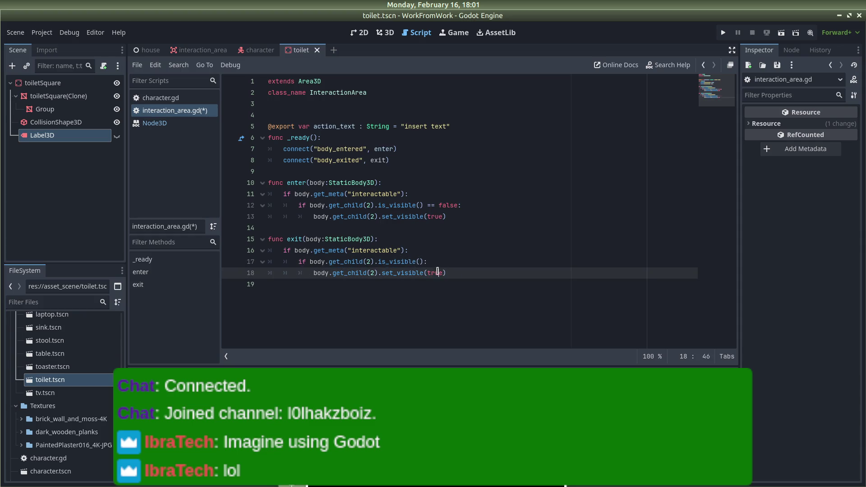
{"action": "key", "text": "Delete"}
{"action": "key", "text": "Delete"}
{"action": "type", "text": "false)"}
{"action": "key", "text": "Up"}
{"action": "key", "text": "ctrl+s"}
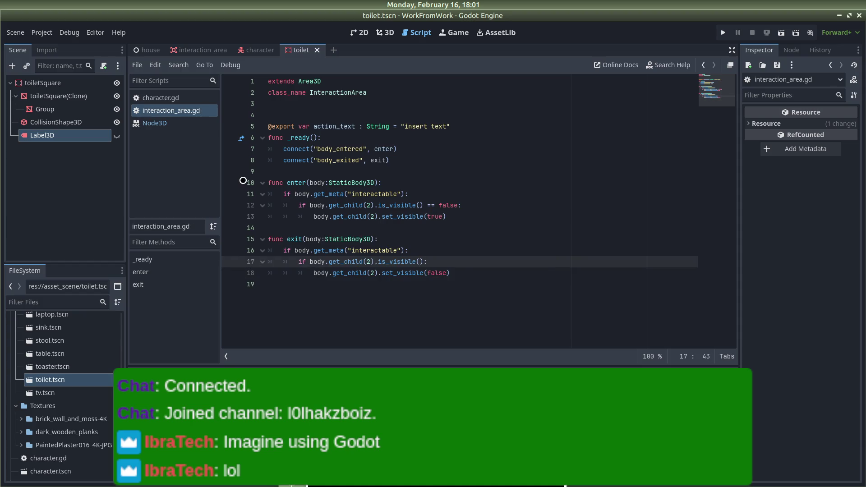
Run the project and repeatedly approach and back away from the toilet to watch its prompt
{"action": "left_click", "coordinate": [723, 33]}
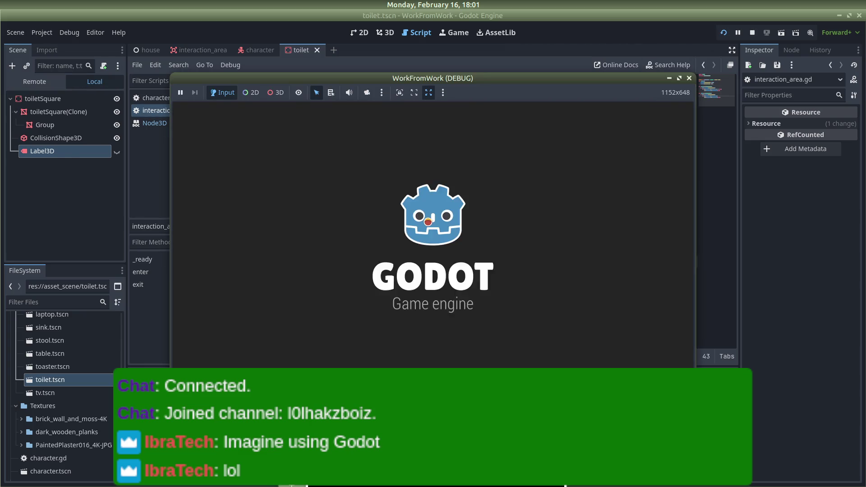
{"action": "key", "text": "w"}
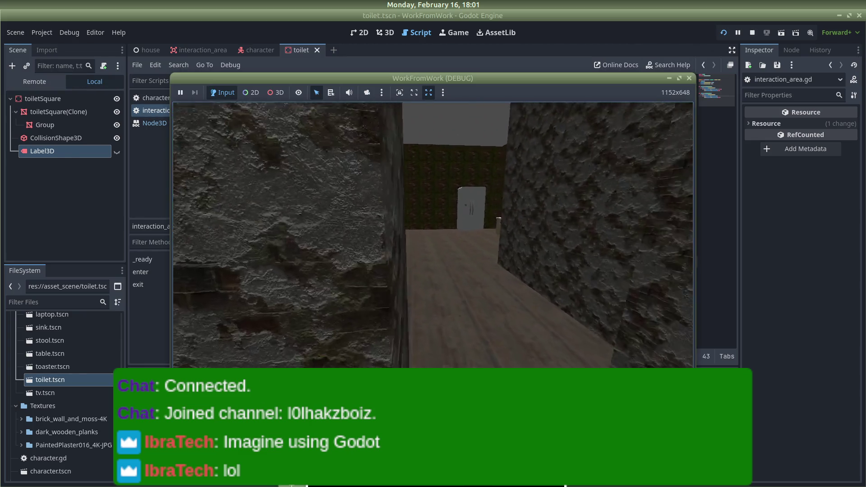
{"action": "key", "text": "w"}
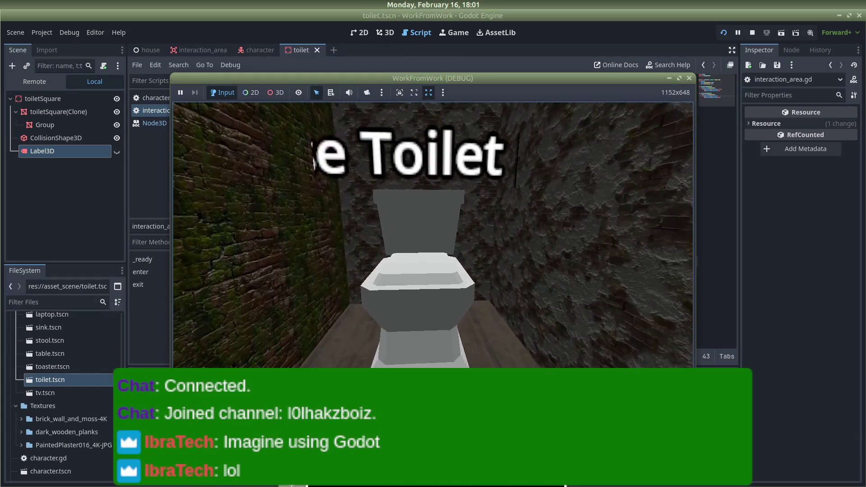
{"action": "key", "text": "s"}
{"action": "key", "text": "w"}
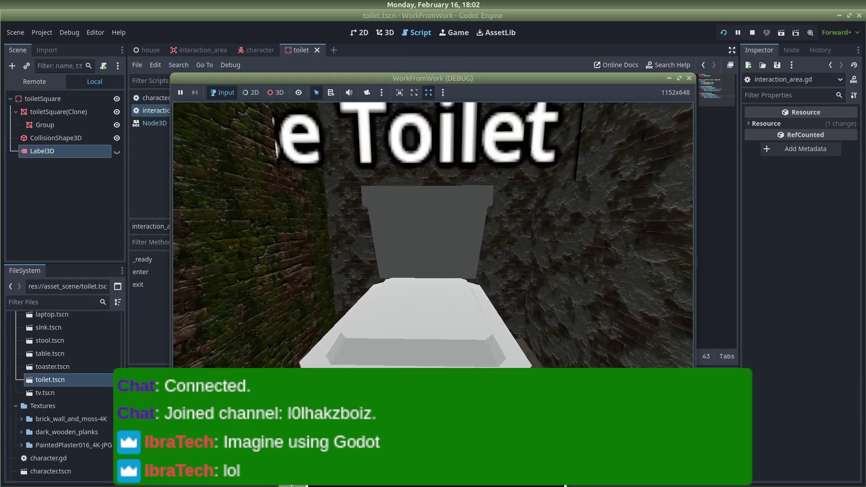
{"action": "key", "text": "s"}
{"action": "key", "text": "w"}
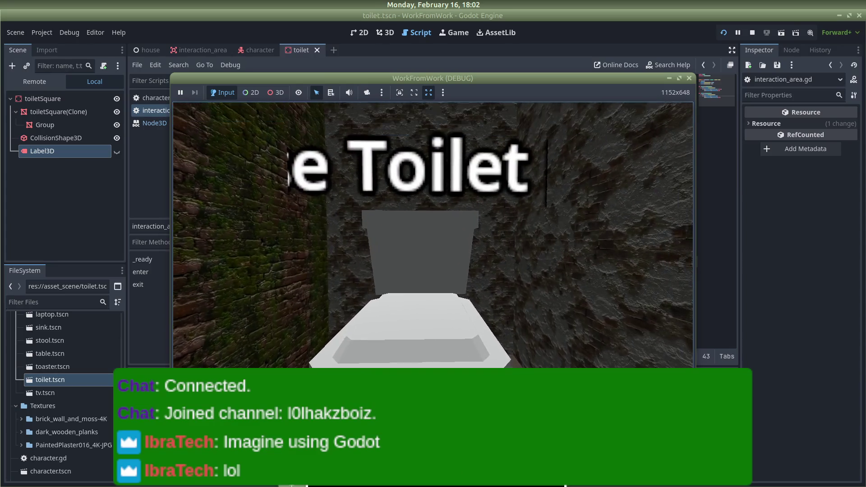
{"action": "key", "text": "s"}
{"action": "key", "text": "w"}
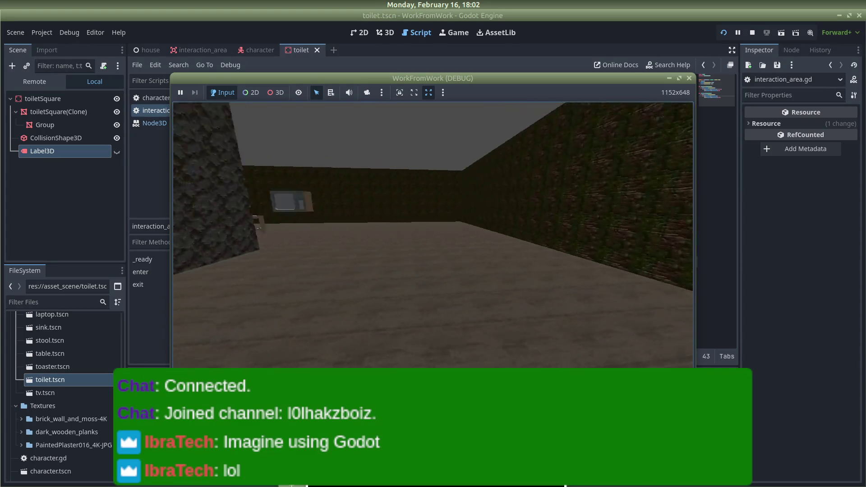
{"action": "key", "text": "w"}
{"action": "key", "text": "s"}
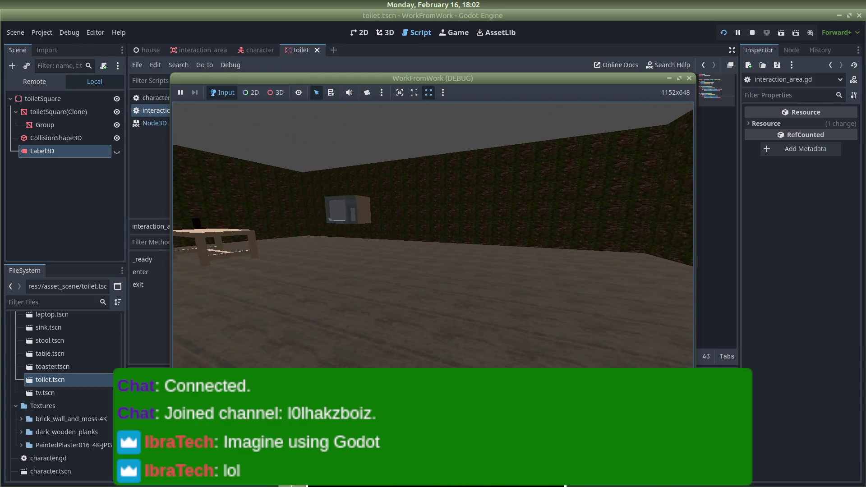
{"action": "key", "text": "w"}
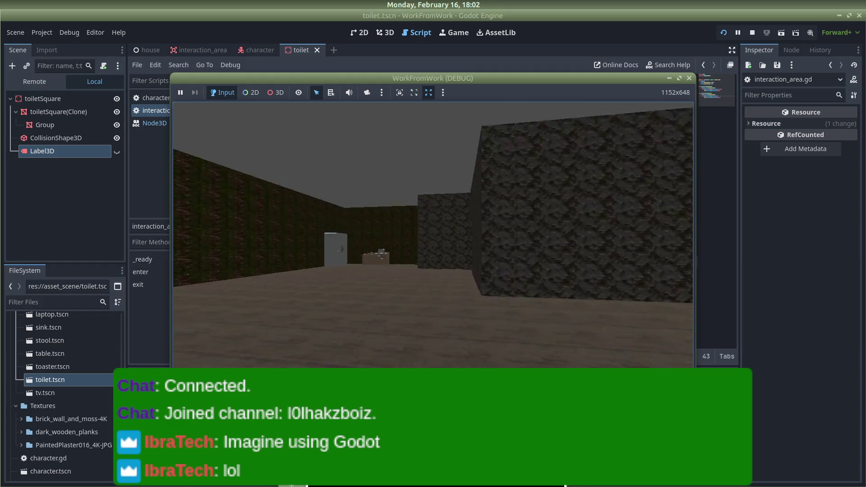
{"action": "key", "text": "w"}
{"action": "key", "text": "w"}
{"action": "key", "text": "s"}
{"action": "key", "text": "w"}
{"action": "key", "text": "s"}
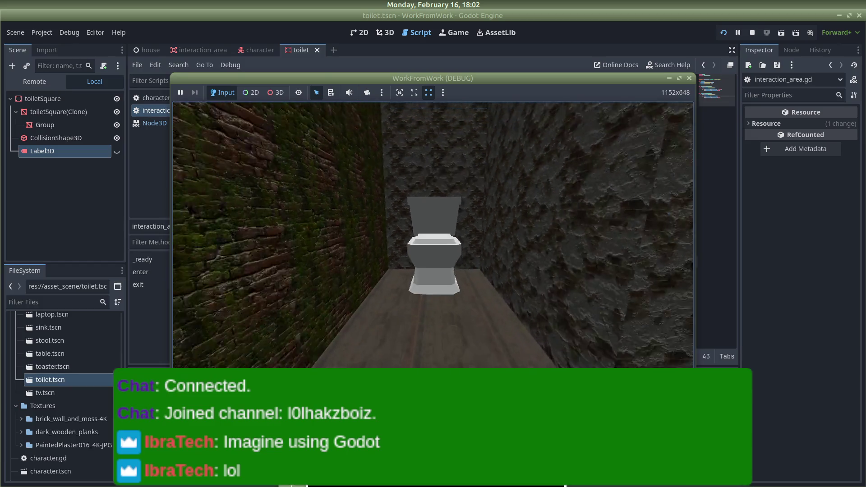
{"action": "key", "text": "w"}
{"action": "key", "text": "s"}
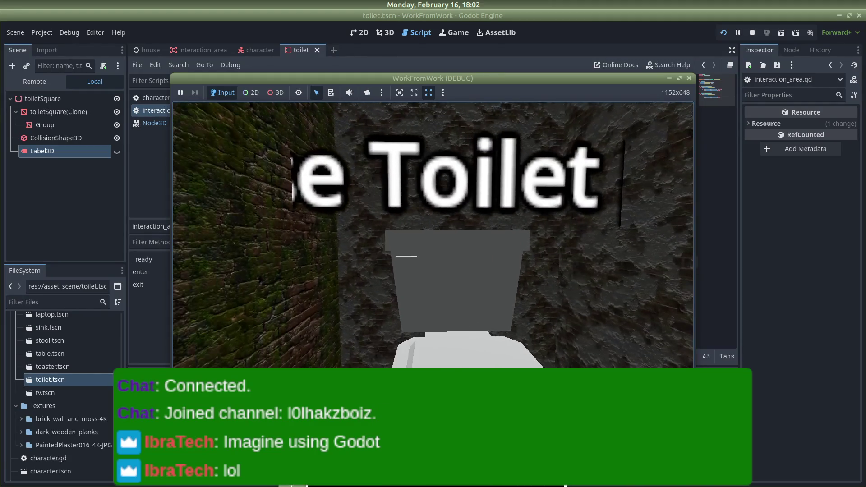
Make the toilet's Label3D visible in the 3D view and set its font size to 10
{"action": "left_click", "coordinate": [41, 153]}
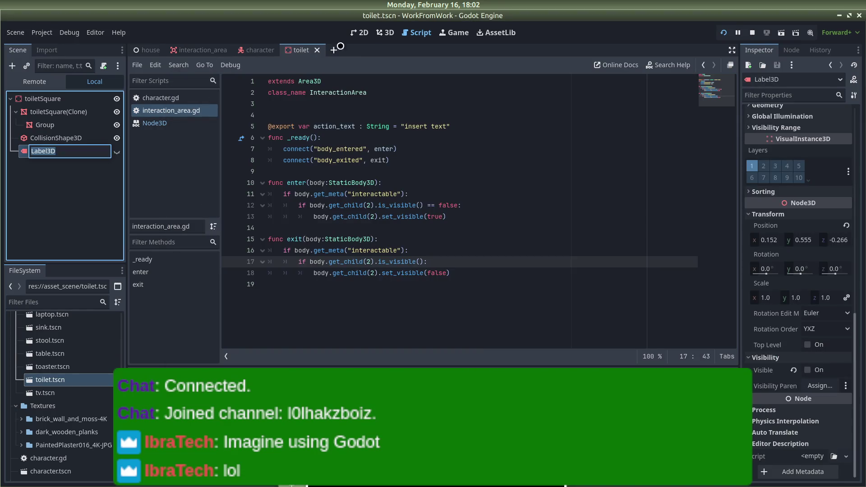
{"action": "left_click", "coordinate": [378, 32]}
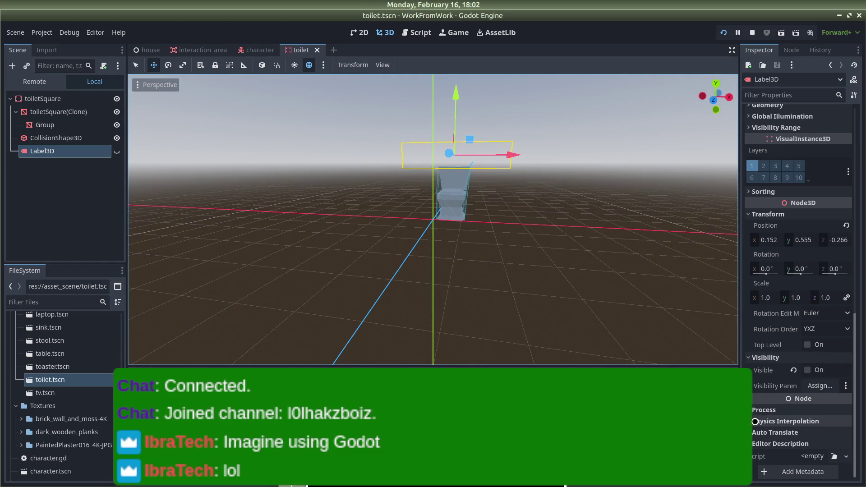
{"action": "scroll", "coordinate": [769, 288], "scroll_direction": "up", "scroll_amount": 5}
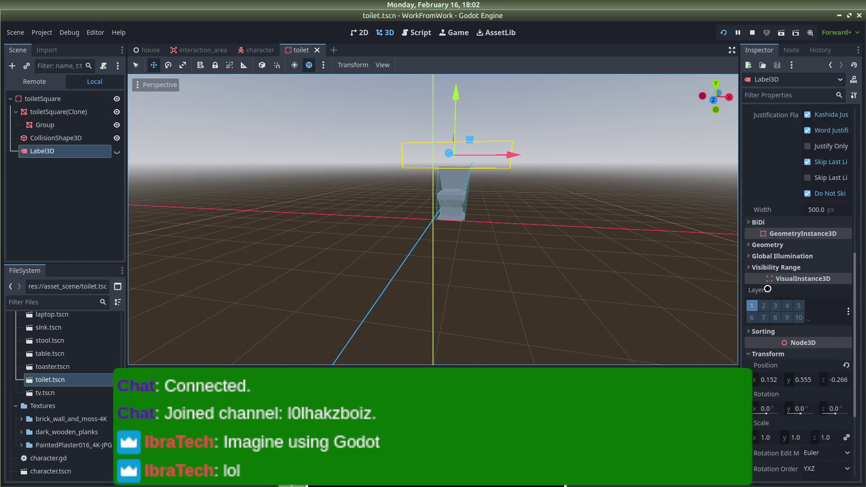
{"action": "scroll", "coordinate": [766, 299], "scroll_direction": "down", "scroll_amount": 5}
{"action": "left_click", "coordinate": [807, 370]}
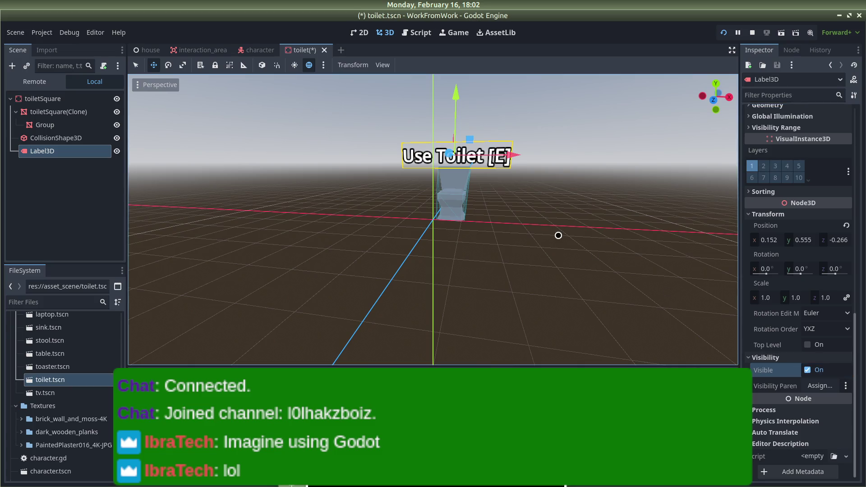
{"action": "mouse_move", "coordinate": [641, 231]}
{"action": "left_mouse_down"}
{"action": "mouse_move", "coordinate": [619, 190]}
{"action": "mouse_move", "coordinate": [624, 205]}
{"action": "mouse_move", "coordinate": [625, 197]}
{"action": "left_mouse_up"}
{"action": "scroll", "coordinate": [827, 269], "scroll_direction": "up", "scroll_amount": 10}
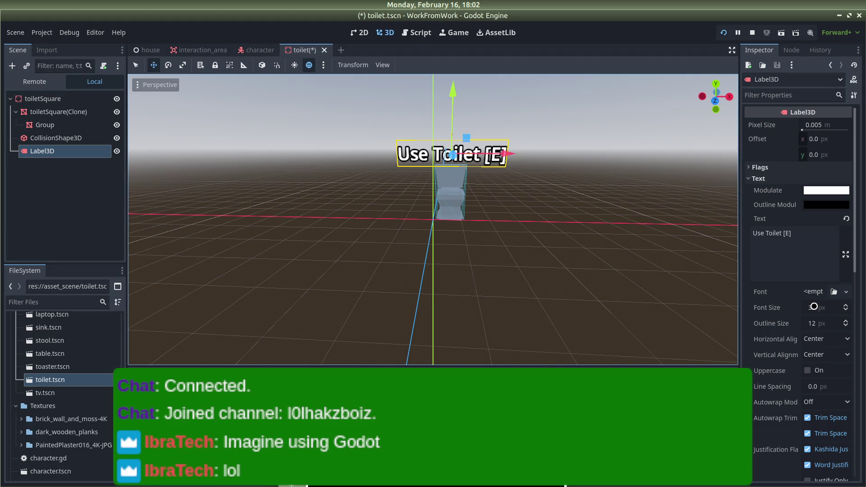
{"action": "left_click", "coordinate": [830, 307]}
{"action": "type", "text": "10"}
{"action": "key", "text": "Return"}
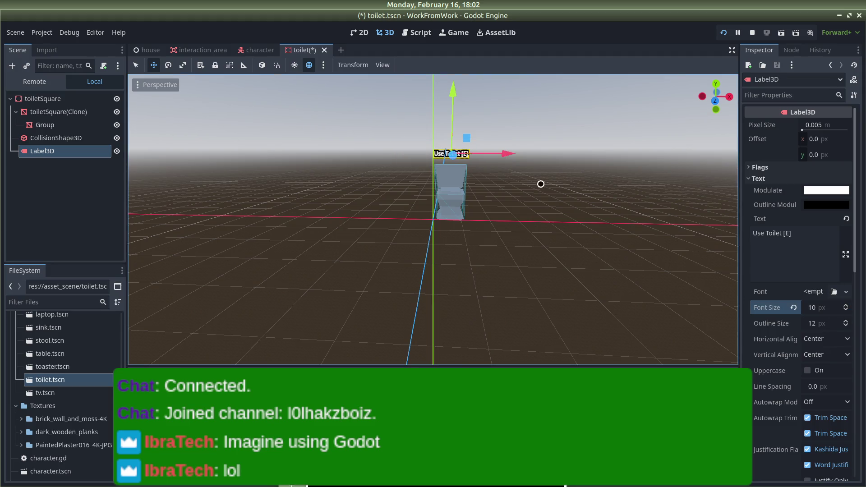
Move the label down over the toilet to y 0.37, z -0.006, then save and run
{"action": "left_click", "coordinate": [516, 184]}
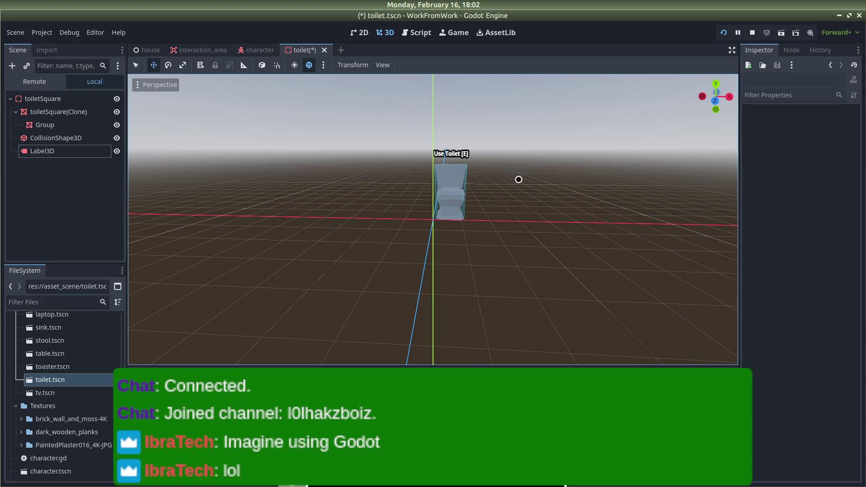
{"action": "left_click", "coordinate": [42, 151]}
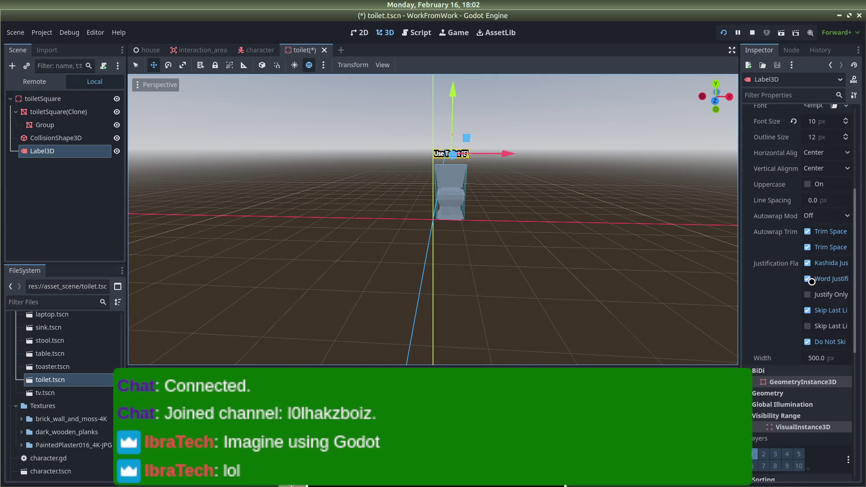
{"action": "scroll", "coordinate": [831, 262], "scroll_direction": "down", "scroll_amount": 5}
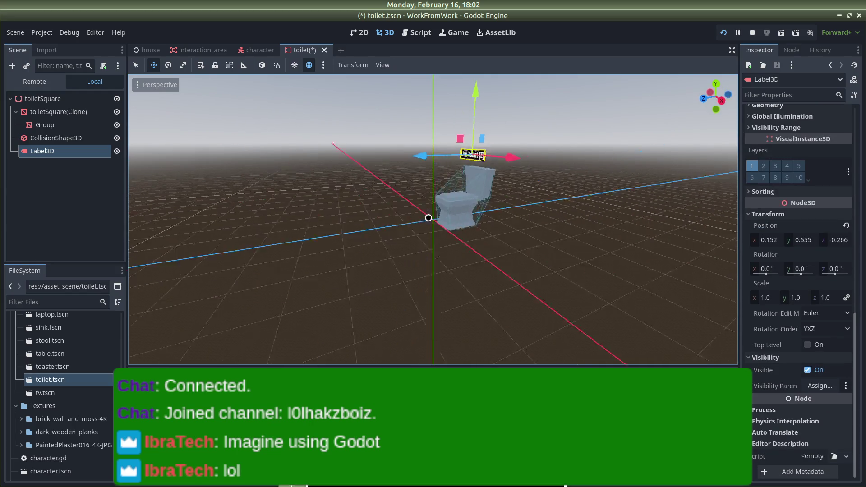
{"action": "mouse_move", "coordinate": [409, 159]}
{"action": "left_mouse_down"}
{"action": "mouse_move", "coordinate": [381, 159]}
{"action": "mouse_move", "coordinate": [424, 180]}
{"action": "left_mouse_up"}
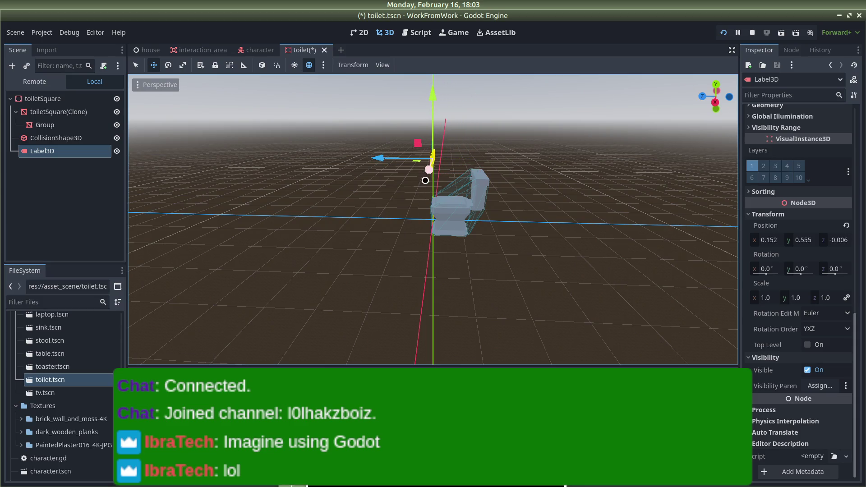
{"action": "mouse_move", "coordinate": [430, 101]}
{"action": "left_mouse_down"}
{"action": "mouse_move", "coordinate": [425, 128]}
{"action": "mouse_move", "coordinate": [393, 134]}
{"action": "left_mouse_up"}
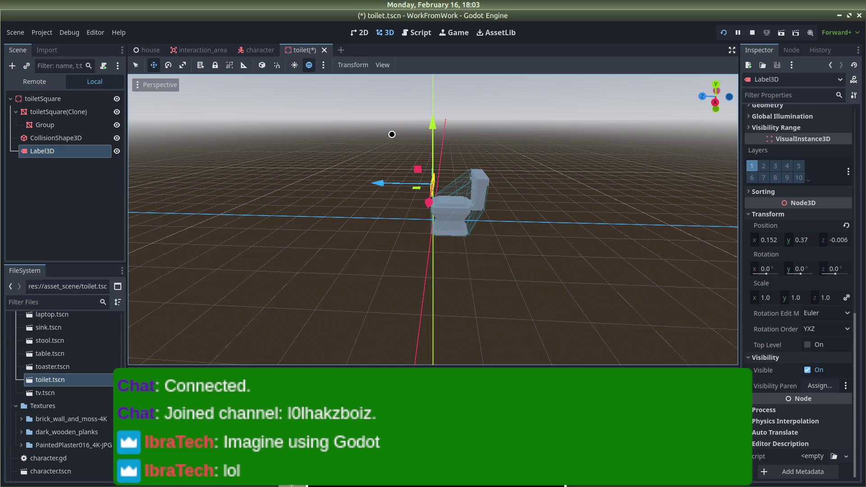
{"action": "left_click", "coordinate": [391, 132]}
{"action": "key", "text": "F5"}
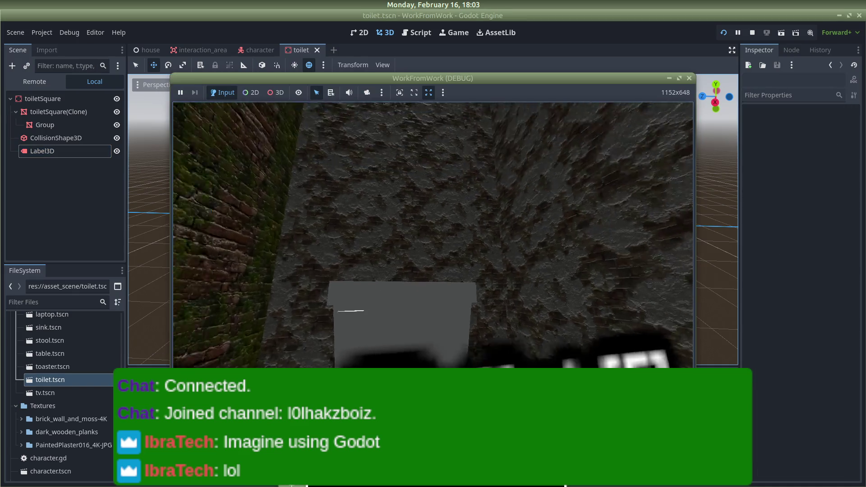
Relaunch the game and walk to and from the toilet to check the smaller prompt
{"action": "left_click", "coordinate": [689, 78]}
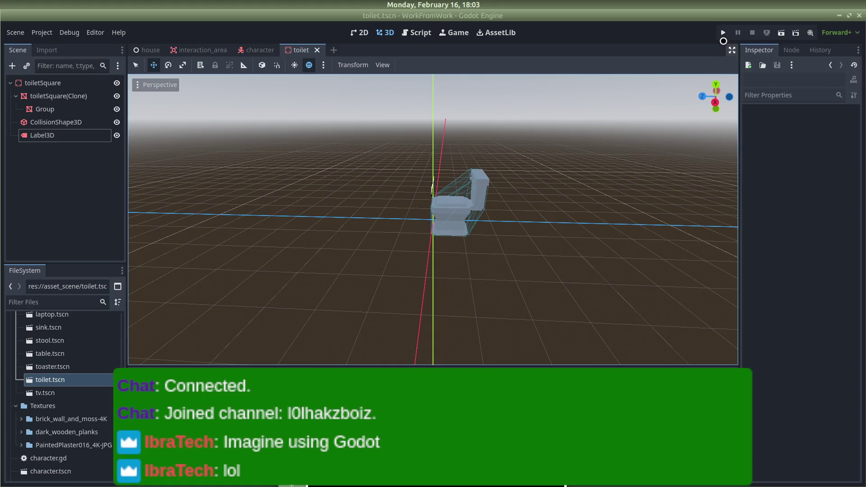
{"action": "key", "text": "F5"}
{"action": "key", "text": "w"}
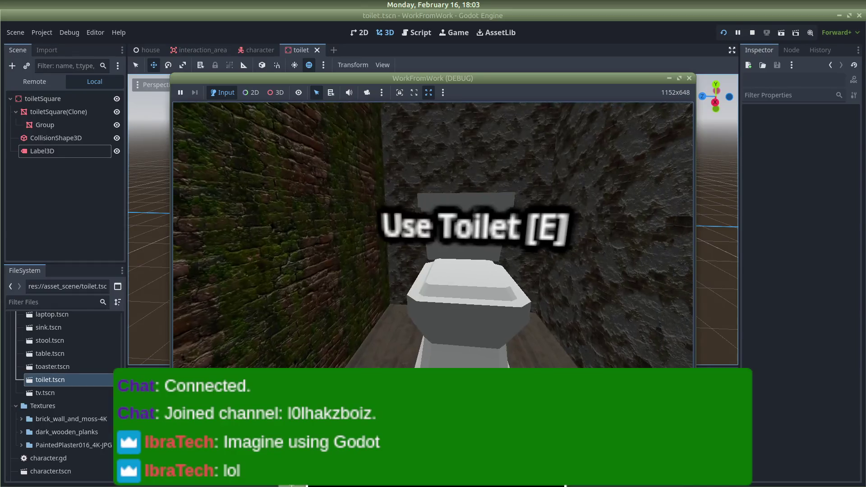
{"action": "key", "text": "s"}
{"action": "key", "text": "w"}
{"action": "key", "text": "s"}
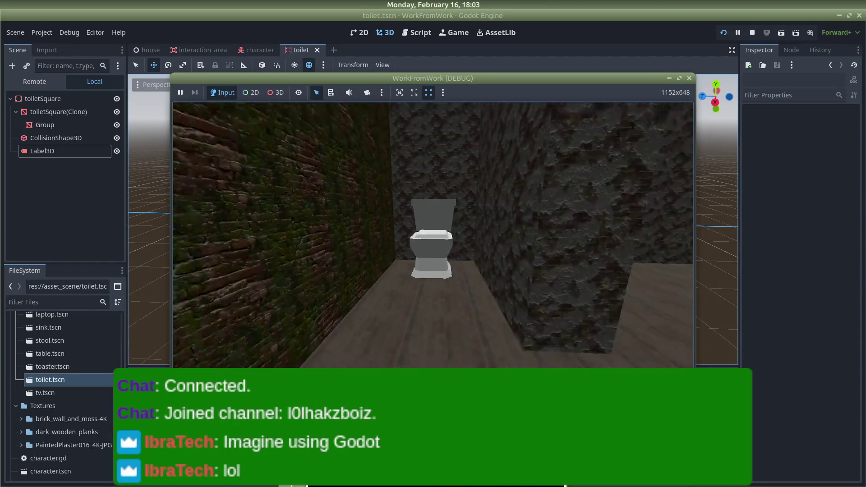
{"action": "key", "text": "F8"}
Uncheck Visible on the Label3D, save the scene, and restart the game
{"action": "left_click", "coordinate": [109, 150]}
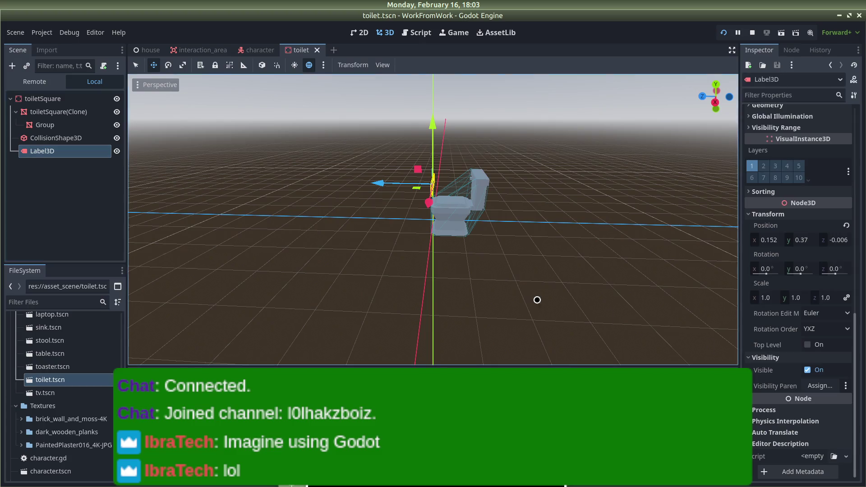
{"action": "left_click", "coordinate": [805, 369]}
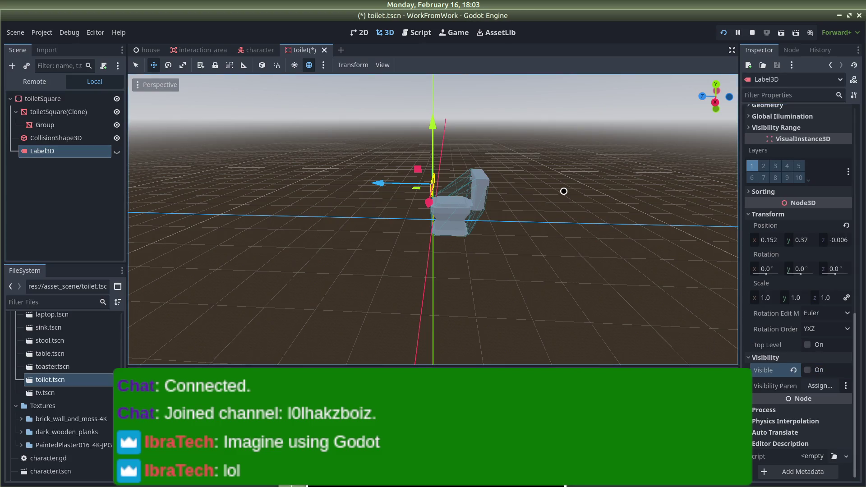
{"action": "key", "text": "ctrl+s"}
{"action": "left_click", "coordinate": [723, 32]}
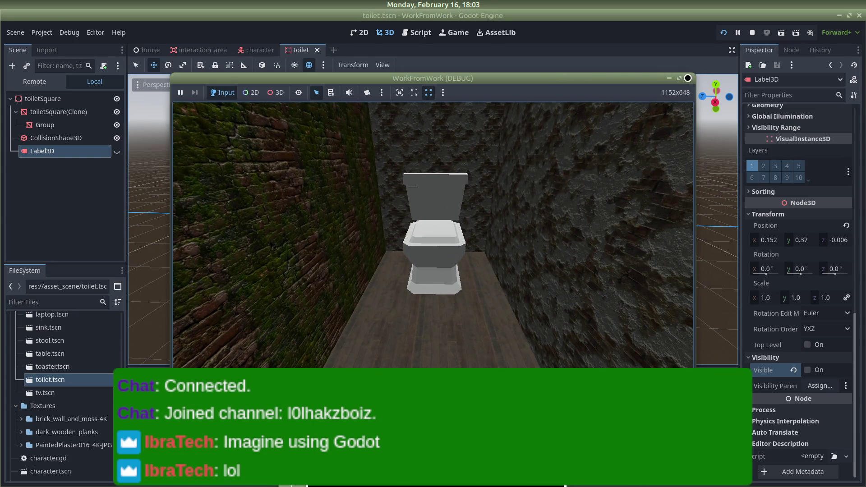
Restart the game and roam the house past the kitchen counters, fridge and toilet
{"action": "left_click", "coordinate": [687, 78]}
{"action": "left_click", "coordinate": [724, 33]}
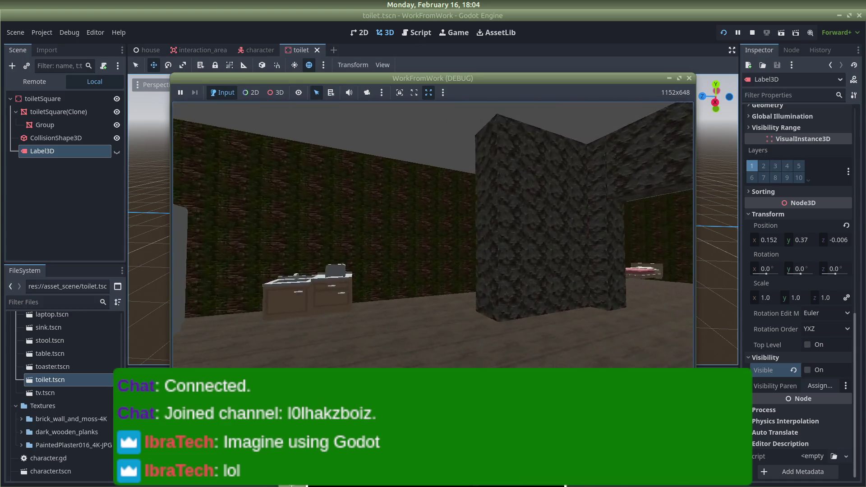
{"action": "key", "text": "alt+Tab"}
{"action": "key", "text": "alt+Tab"}
{"action": "key", "text": "alt+Tab"}
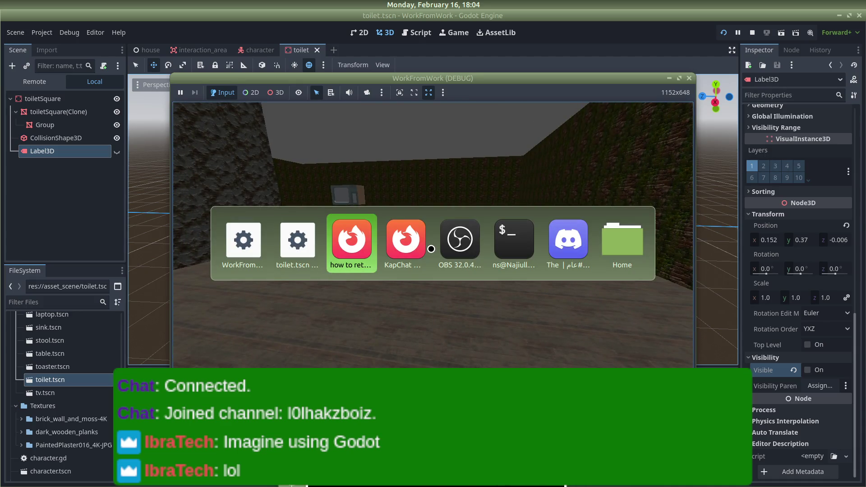
Delete the leftover coordinates line at the end of the vim game-design notes
{"action": "key", "text": "h"}
{"action": "key", "text": "h"}
{"action": "key", "text": "h"}
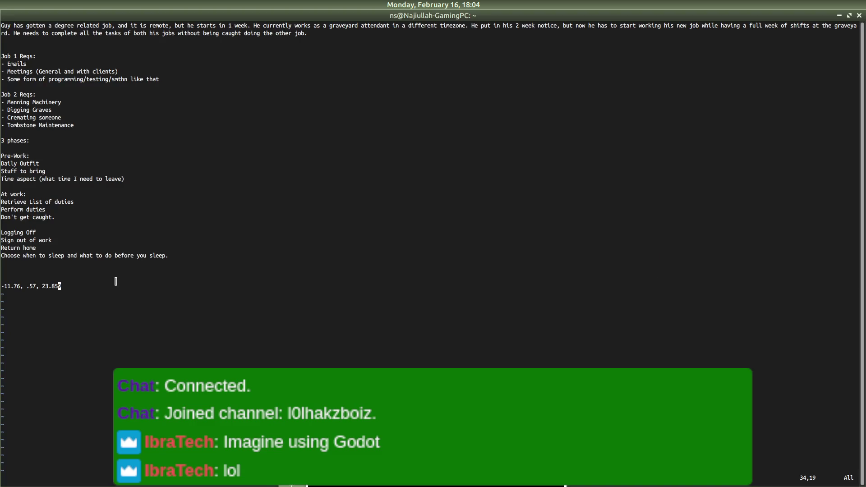
{"action": "key", "text": "i"}
{"action": "key", "text": "Delete"}
{"action": "key", "text": "Delete"}
{"action": "key", "text": "Delete"}
{"action": "key", "text": "BackSpace"}
{"action": "key", "text": "BackSpace"}
{"action": "key", "text": "BackSpace"}
{"action": "key", "text": "BackSpace"}
{"action": "key", "text": "Escape"}
{"action": "key", "text": "alt+Tab"}
{"action": "key", "text": "alt+Tab"}
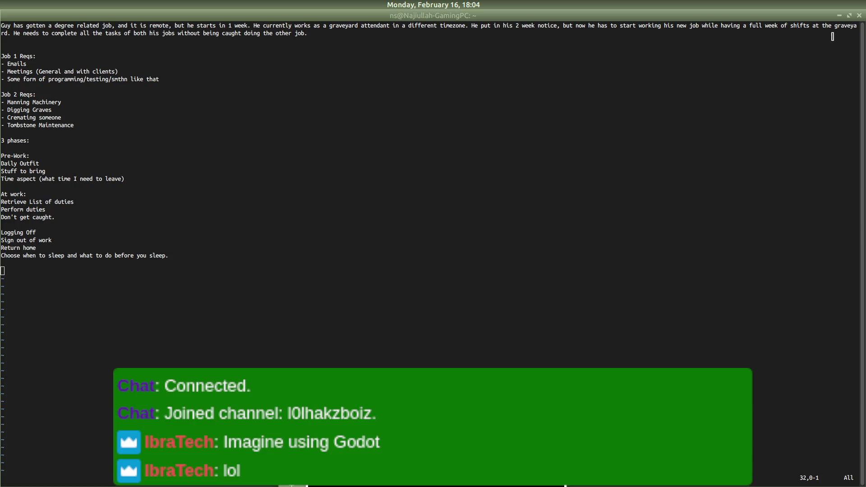
{"action": "key", "text": "alt+Tab"}
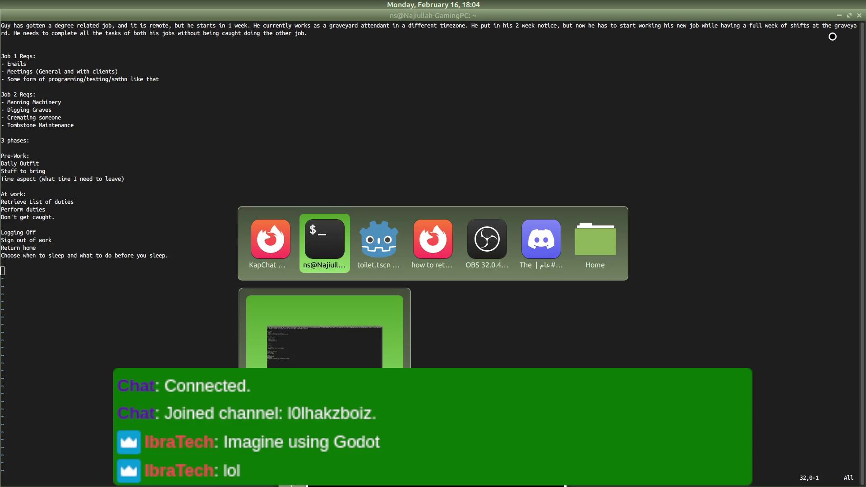
Reset the small timer window to 25:00 and move it lower on screen
{"action": "key", "text": "alt+Tab"}
{"action": "key", "text": "alt+Tab"}
{"action": "key", "text": "alt+Tab"}
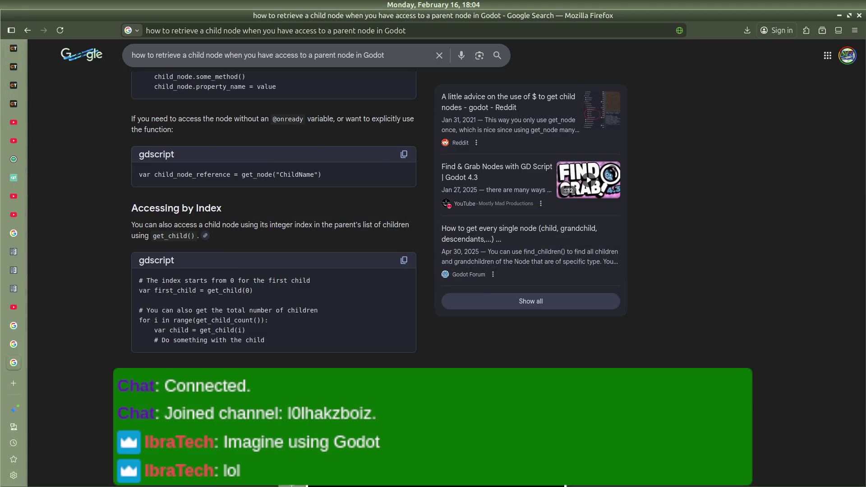
{"action": "key", "text": "alt+Tab"}
{"action": "key", "text": "alt+Tab"}
{"action": "key", "text": "alt+Tab"}
{"action": "key", "text": "alt+Tab"}
{"action": "key", "text": "alt+Tab"}
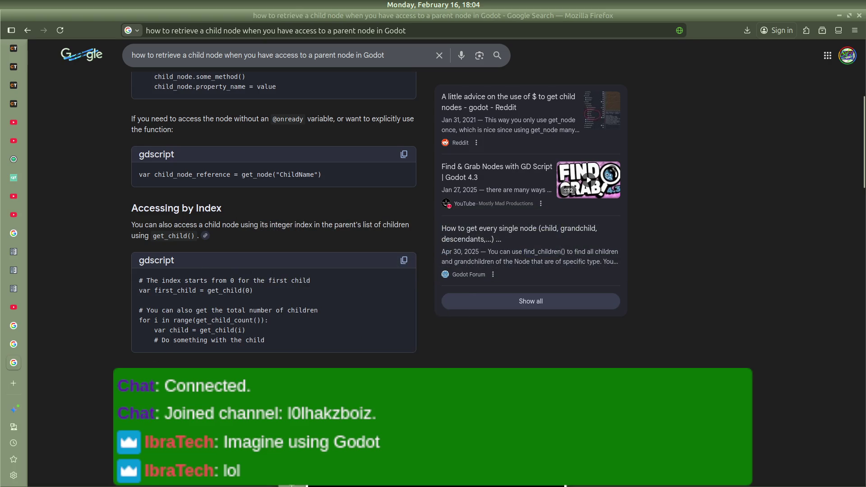
{"action": "left_click", "coordinate": [471, 478]}
{"action": "key", "text": "F5"}
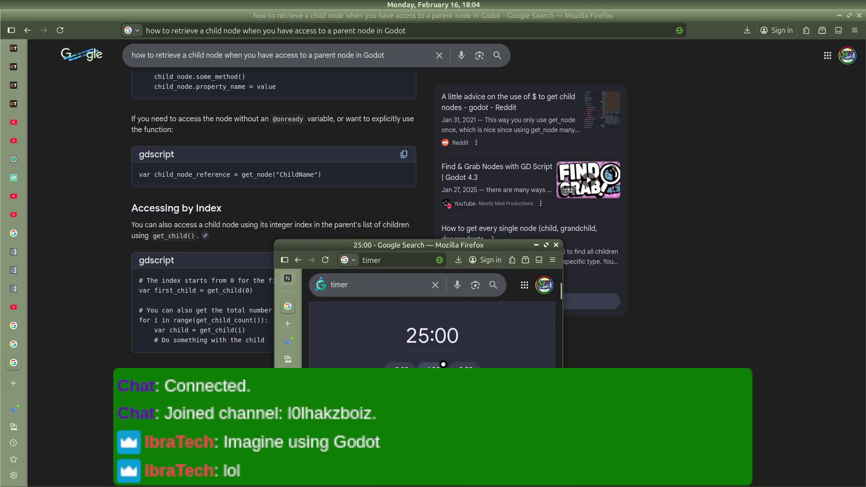
{"action": "left_click_drag", "start_coordinate": [449, 246], "coordinate": [466, 313]}
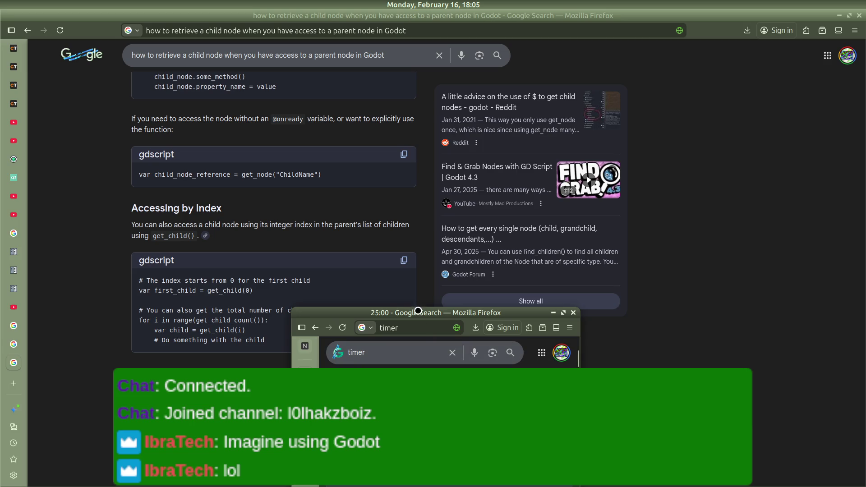
{"action": "left_click_drag", "start_coordinate": [419, 313], "coordinate": [418, 333]}
{"action": "key", "text": "alt+Tab"}
{"action": "key", "text": "Tab"}
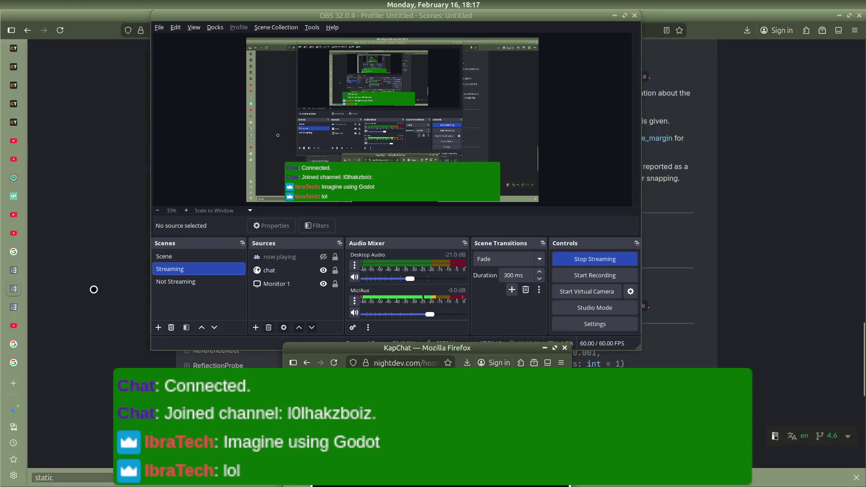
Drag the KapChat window down out of view of the PhysicsBody3D documentation
{"action": "left_click_drag", "start_coordinate": [439, 348], "coordinate": [439, 383]}
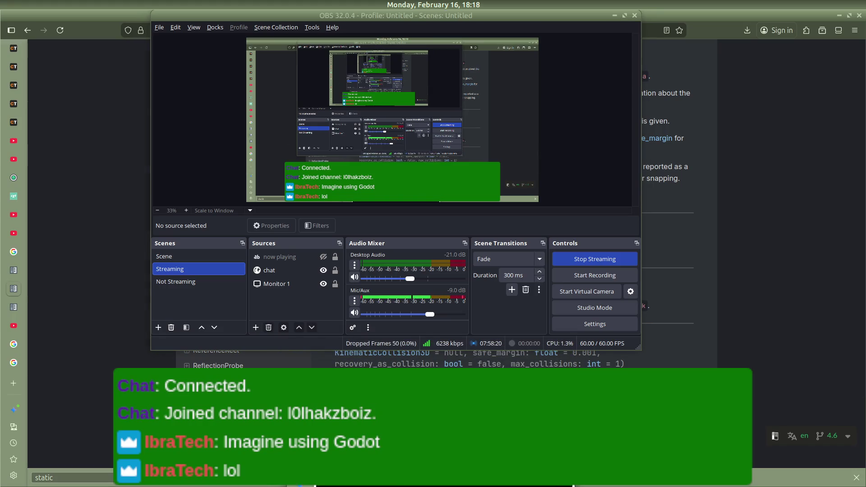
Switch between Firefox and OBS, then raise the Godot editor showing toilet.tscn
{"action": "left_click", "coordinate": [753, 348]}
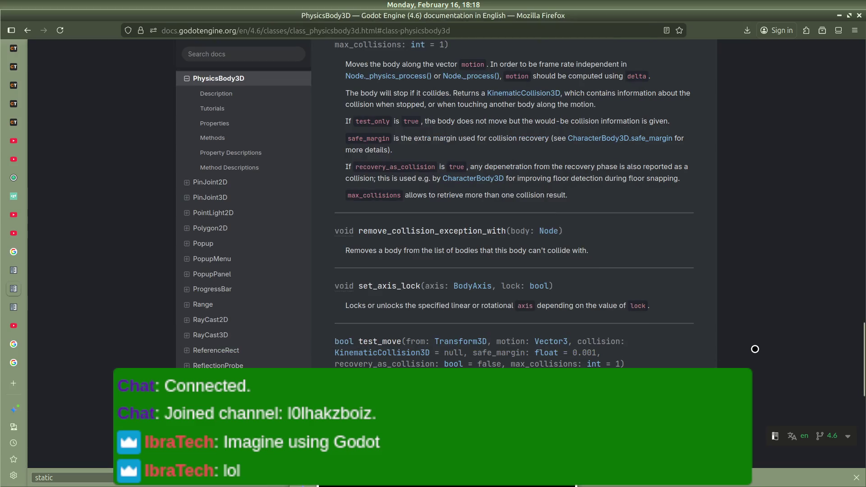
{"action": "key", "text": "alt+Tab"}
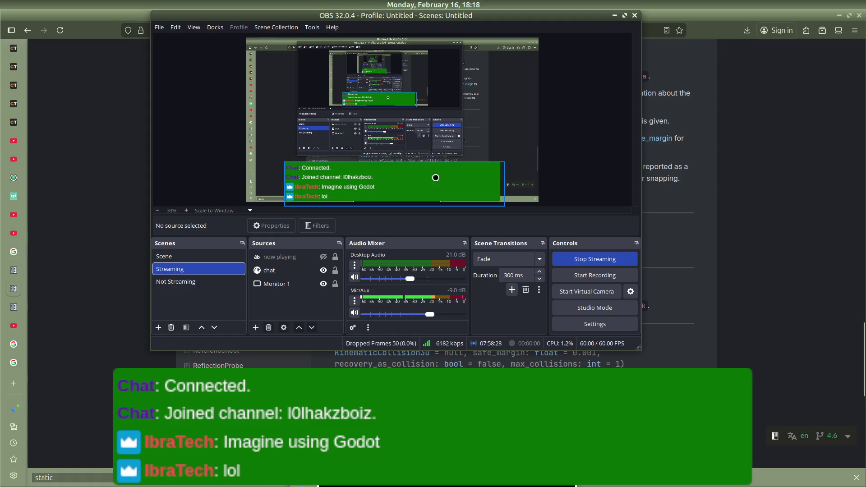
{"action": "left_click", "coordinate": [91, 131]}
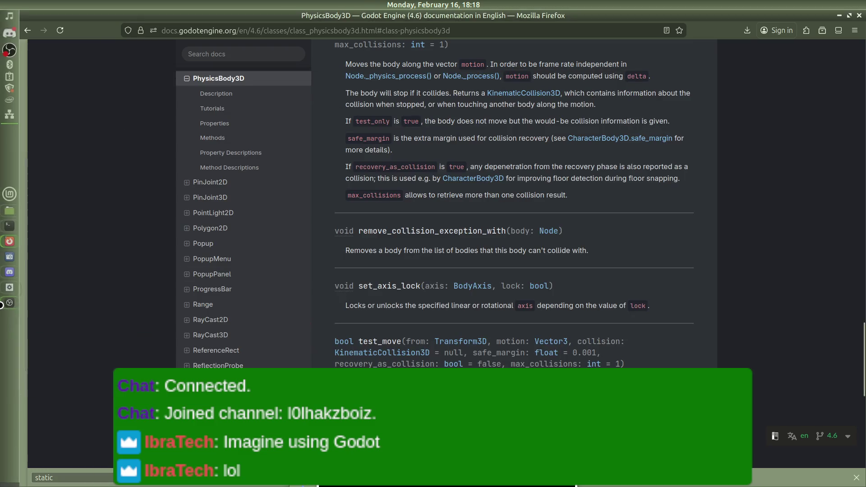
{"action": "left_click", "coordinate": [4, 305]}
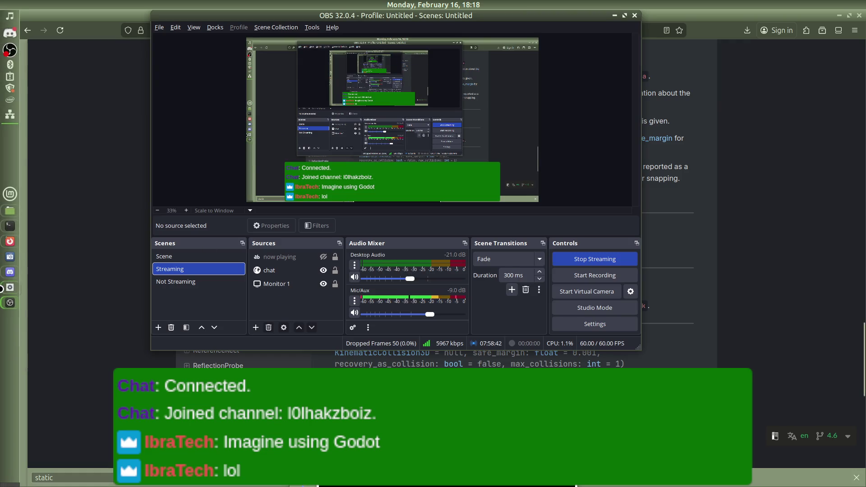
{"action": "left_click", "coordinate": [8, 287]}
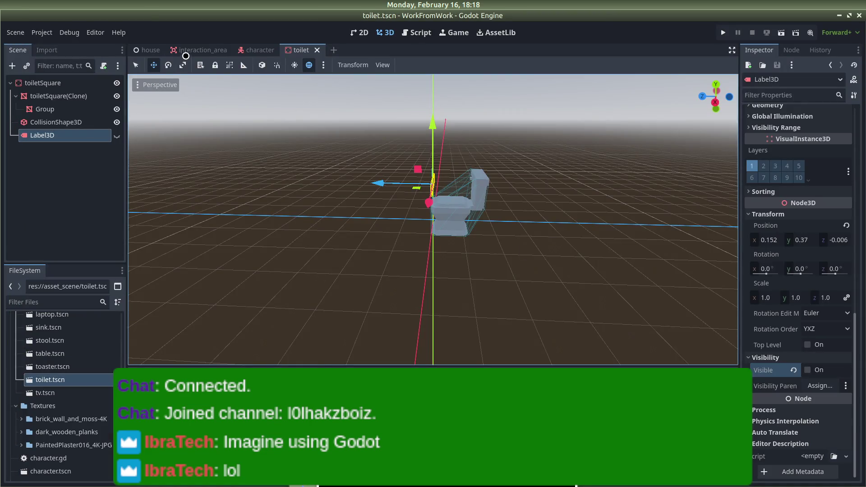
Switch to the house scene and run the project
{"action": "left_click", "coordinate": [148, 50]}
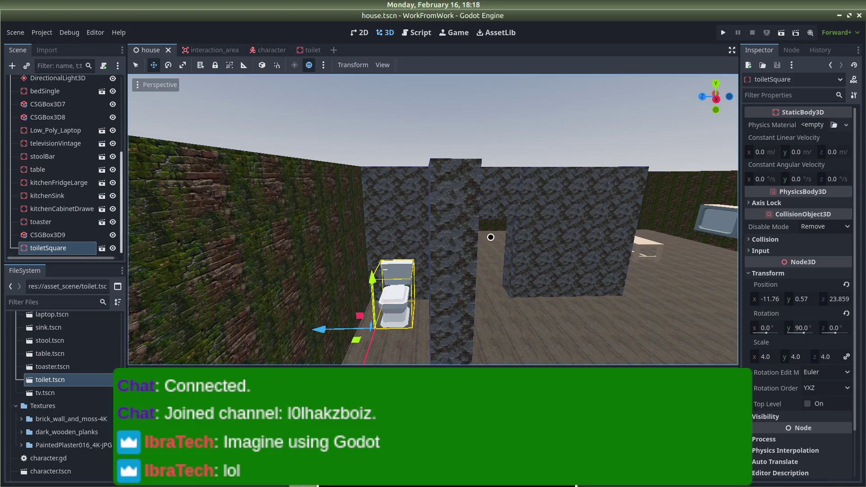
{"action": "left_click", "coordinate": [492, 237]}
{"action": "left_click", "coordinate": [409, 116]}
{"action": "left_click", "coordinate": [723, 32]}
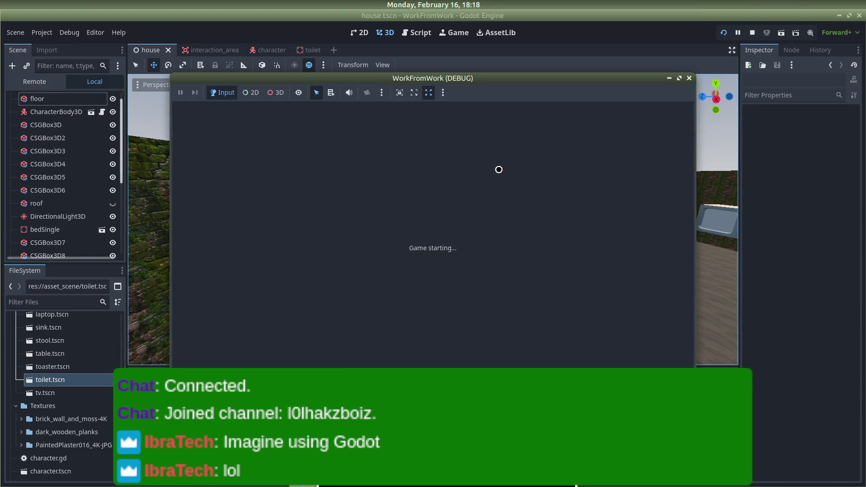
Walk the player through the doorway up to the toilet, then back away
{"action": "key", "text": "w"}
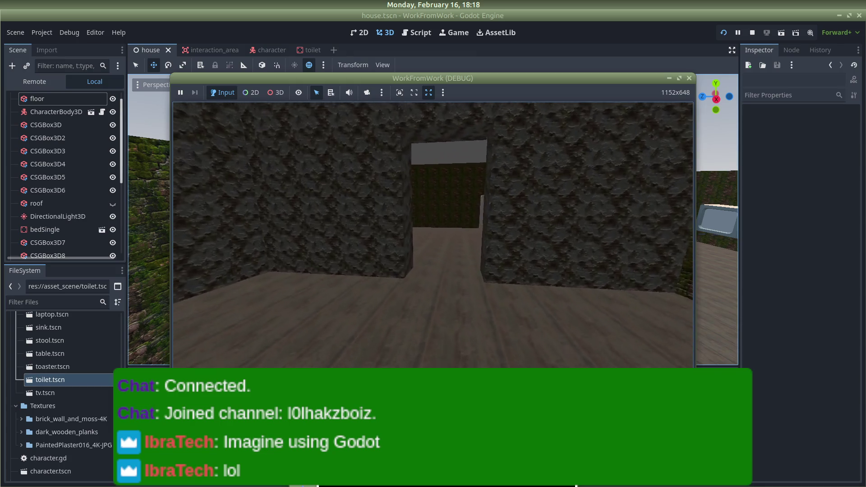
{"action": "key", "text": "w"}
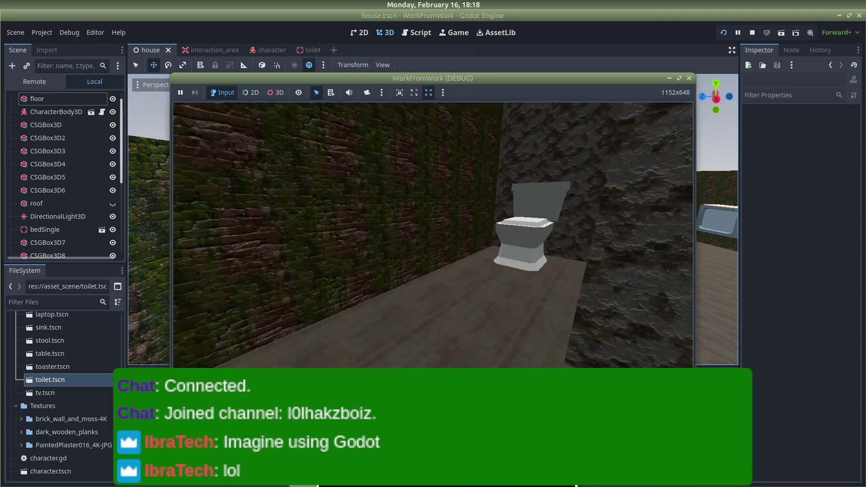
{"action": "key", "text": "w"}
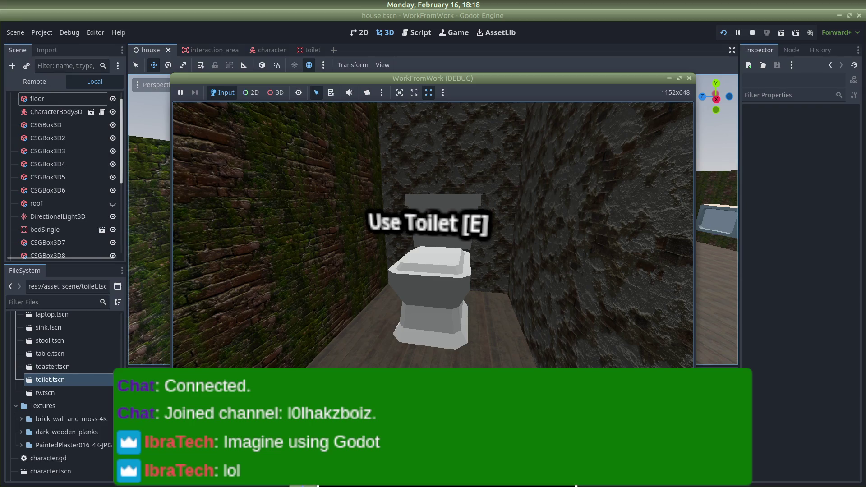
{"action": "key", "text": "s"}
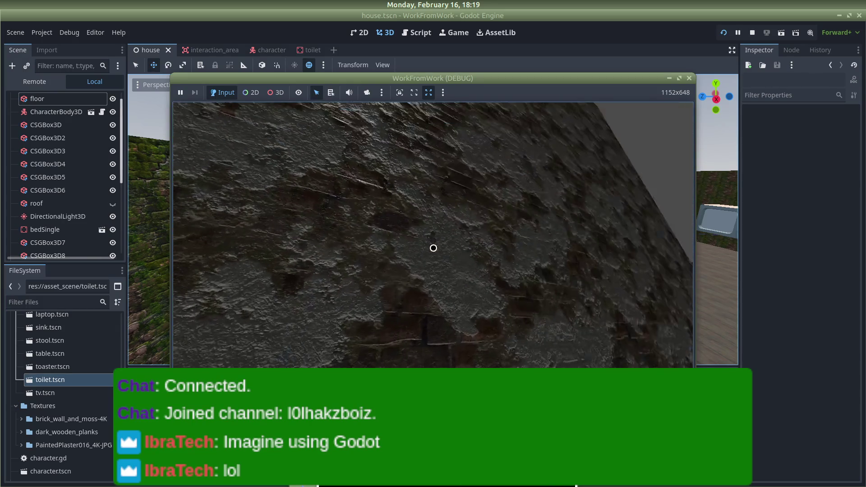
Stop the running game and orbit to a nearly top-down overview of the house
{"action": "left_click", "coordinate": [687, 79]}
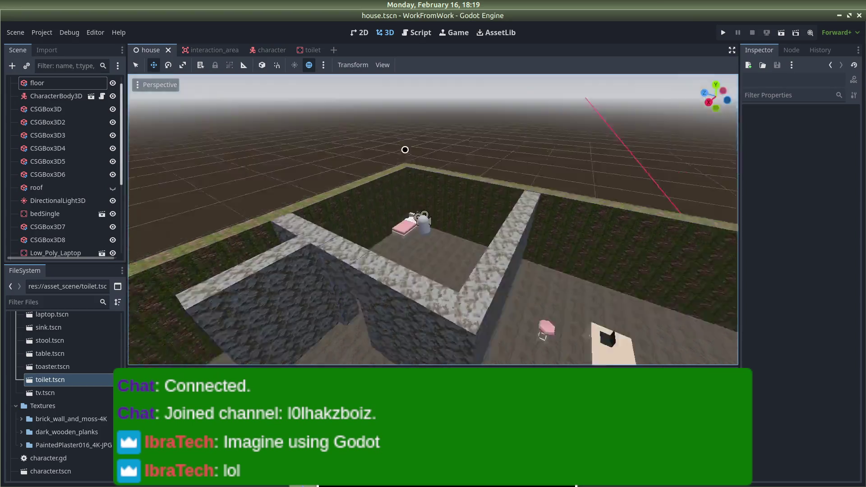
{"action": "scroll", "coordinate": [405, 149], "scroll_direction": "down", "scroll_amount": 5}
{"action": "mouse_move", "coordinate": [444, 144]}
{"action": "left_mouse_down"}
{"action": "mouse_move", "coordinate": [456, 138]}
{"action": "mouse_move", "coordinate": [449, 121]}
{"action": "mouse_move", "coordinate": [346, 113]}
{"action": "mouse_move", "coordinate": [323, 120]}
{"action": "left_mouse_up"}
{"action": "scroll", "coordinate": [478, 93], "scroll_direction": "down", "scroll_amount": 5}
{"action": "scroll", "coordinate": [437, 106], "scroll_direction": "up", "scroll_amount": 5}
{"action": "mouse_move", "coordinate": [372, 110]}
{"action": "left_mouse_down"}
{"action": "mouse_move", "coordinate": [354, 95]}
{"action": "mouse_move", "coordinate": [446, 138]}
{"action": "mouse_move", "coordinate": [379, 149]}
{"action": "left_mouse_up"}
{"action": "scroll", "coordinate": [13, 457], "scroll_direction": "down", "scroll_amount": 3}
{"action": "scroll", "coordinate": [13, 456], "scroll_direction": "up", "scroll_amount": 10}
{"action": "scroll", "coordinate": [13, 457], "scroll_direction": "down", "scroll_amount": 4}
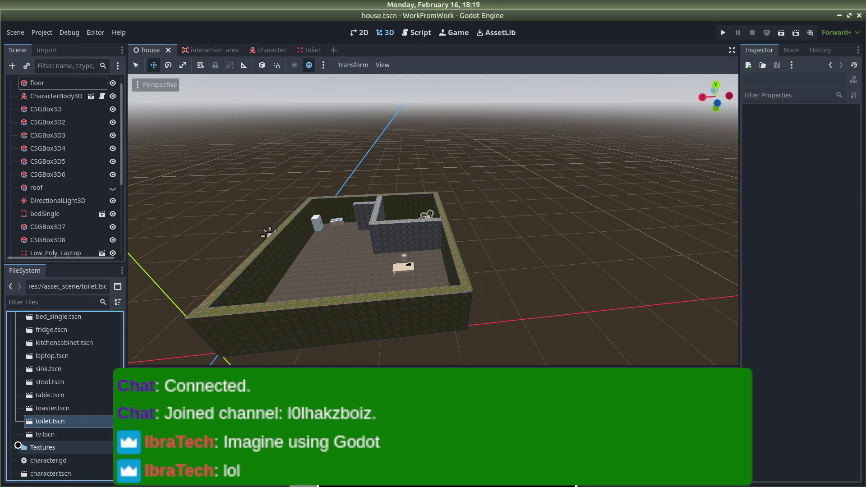
{"action": "scroll", "coordinate": [30, 435], "scroll_direction": "down", "scroll_amount": 5}
{"action": "scroll", "coordinate": [31, 435], "scroll_direction": "up", "scroll_amount": 8}
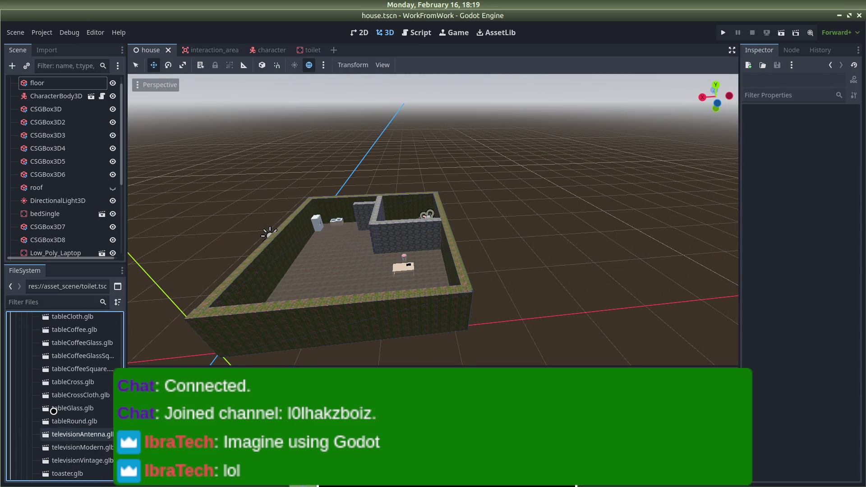
{"action": "scroll", "coordinate": [53, 411], "scroll_direction": "up", "scroll_amount": 3}
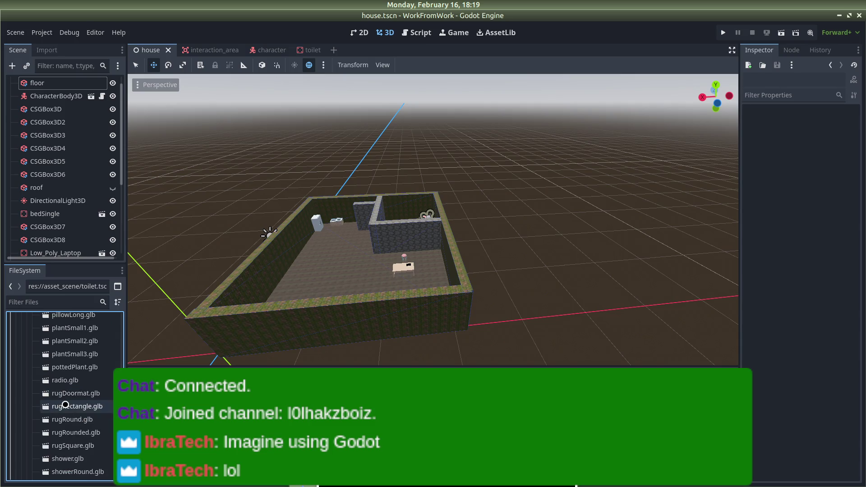
Compare the rugRounded.glb and rugRound.glb import previews, ending on rugRound.glb
{"action": "double_click", "coordinate": [71, 398]}
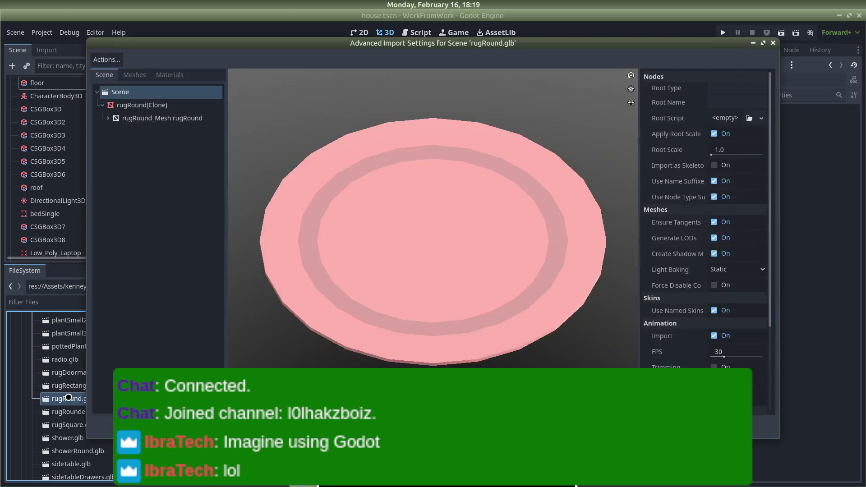
{"action": "key", "text": "Escape"}
{"action": "double_click", "coordinate": [58, 411]}
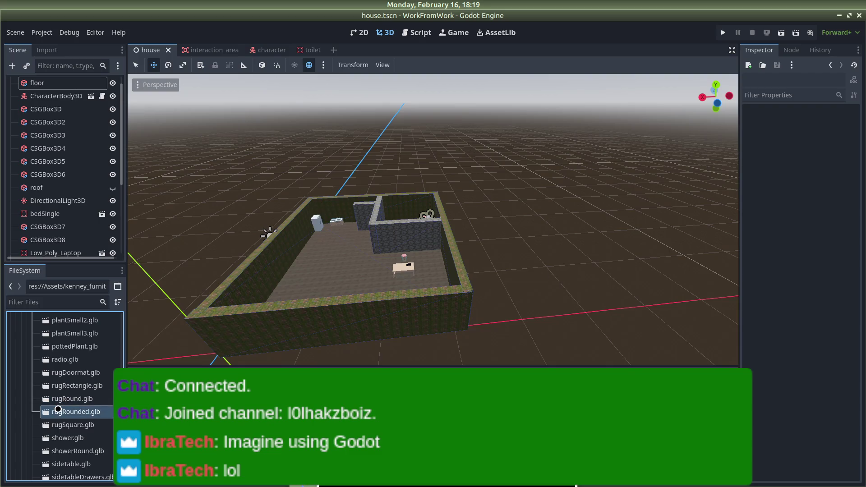
{"action": "key", "text": "Escape"}
{"action": "double_click", "coordinate": [58, 412]}
{"action": "key", "text": "Escape"}
{"action": "double_click", "coordinate": [60, 411]}
{"action": "key", "text": "Escape"}
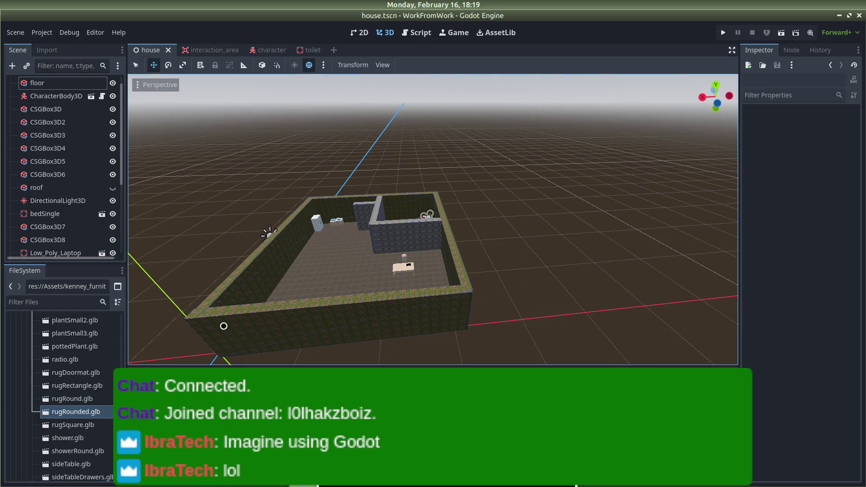
{"action": "double_click", "coordinate": [60, 398]}
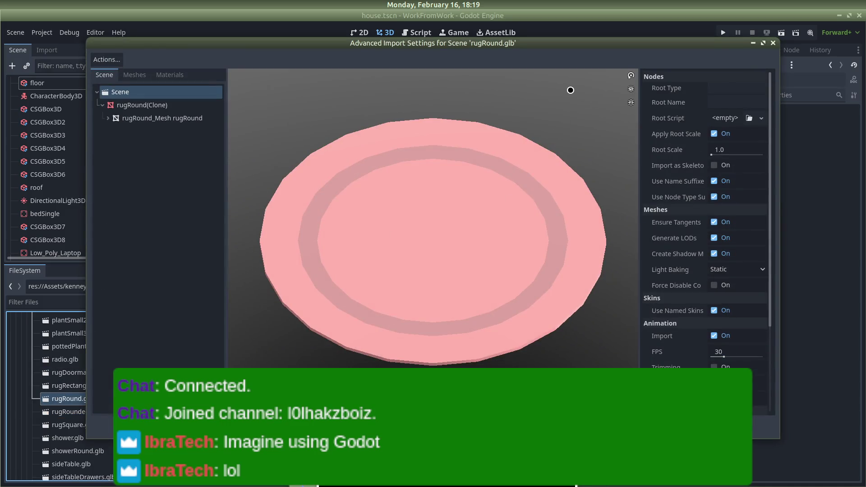
Create a New Inherited Scene from rugRound.glb and save it as rug.tscn
{"action": "left_click", "coordinate": [772, 43]}
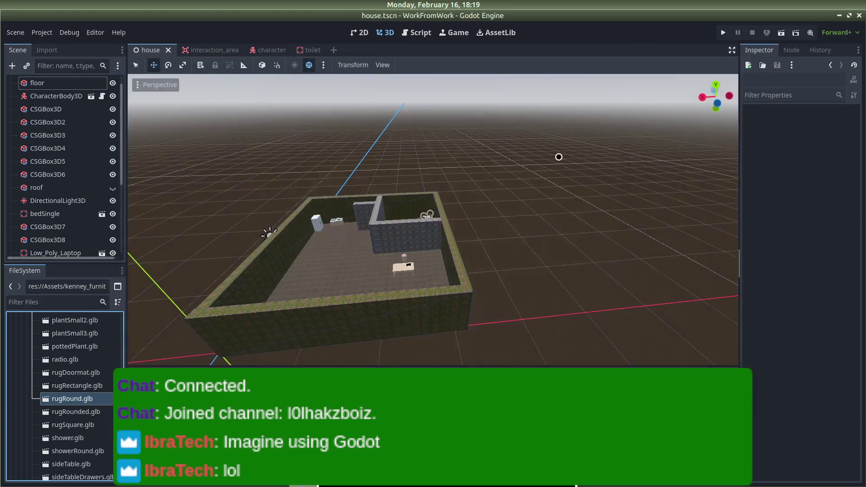
{"action": "right_click", "coordinate": [77, 398]}
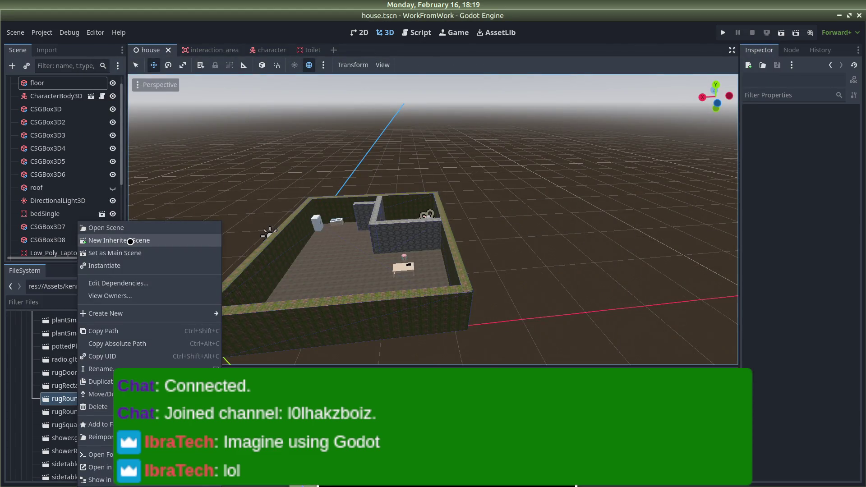
{"action": "left_click", "coordinate": [138, 240]}
{"action": "left_click", "coordinate": [51, 82]}
{"action": "right_click", "coordinate": [51, 83]}
{"action": "left_click", "coordinate": [288, 116]}
{"action": "key", "text": "ctrl+s"}
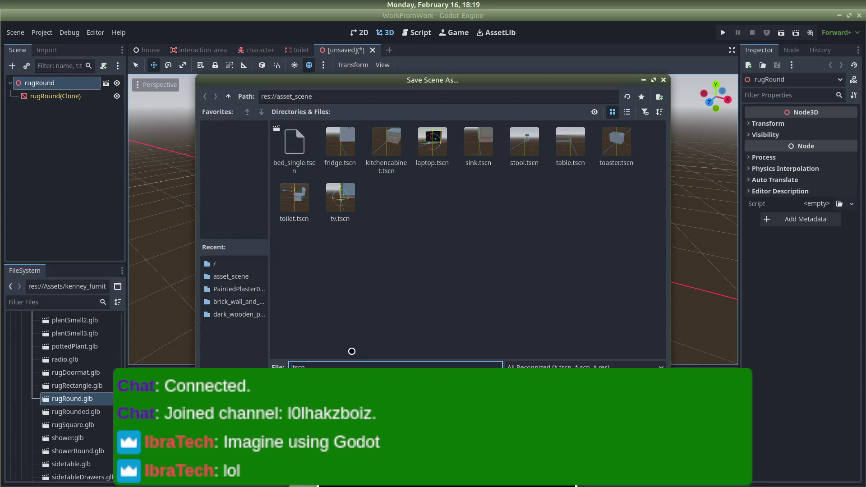
{"action": "type", "text": "g"}
{"action": "key", "text": "Return"}
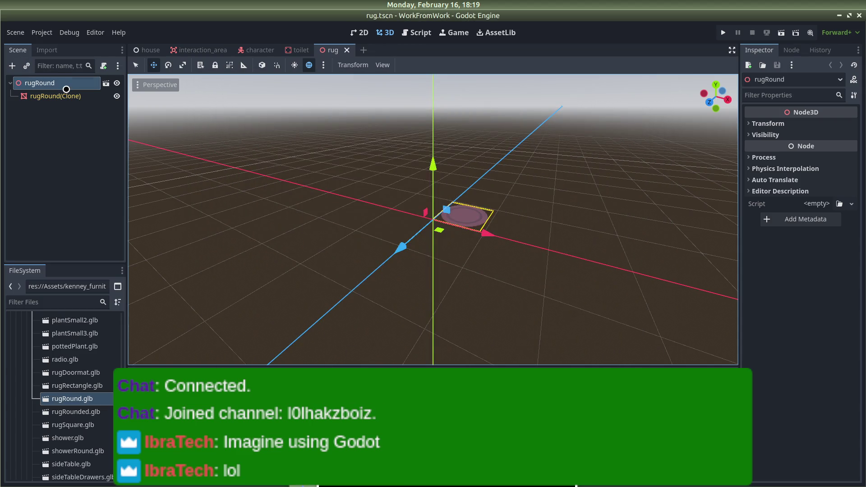
Clear the rugRound root's inheritance and change its type to StaticBody3D
{"action": "right_click", "coordinate": [66, 90]}
{"action": "left_click", "coordinate": [72, 264]}
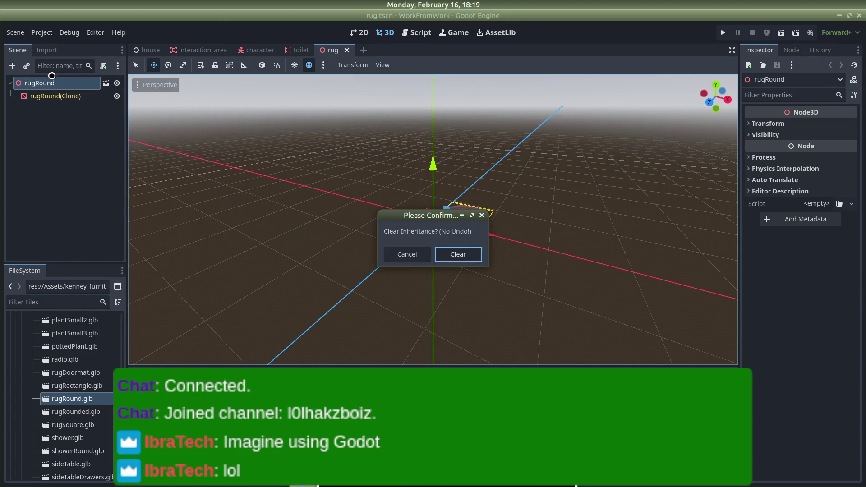
{"action": "left_click", "coordinate": [465, 256]}
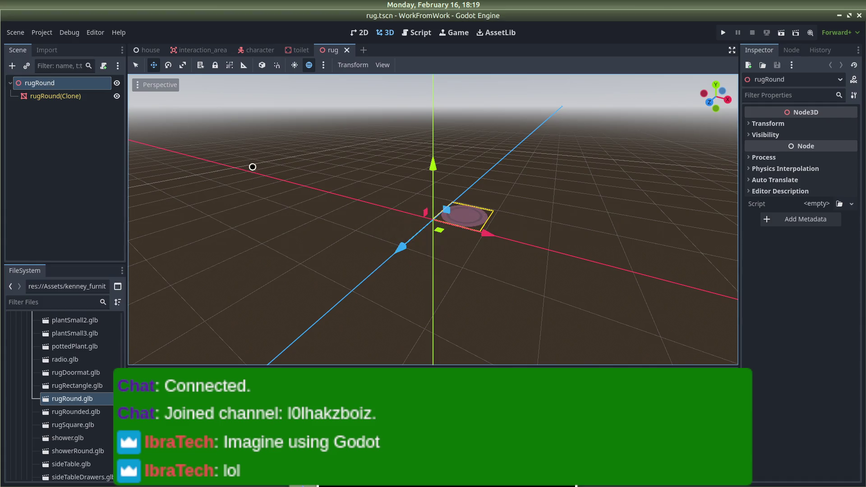
{"action": "right_click", "coordinate": [67, 85]}
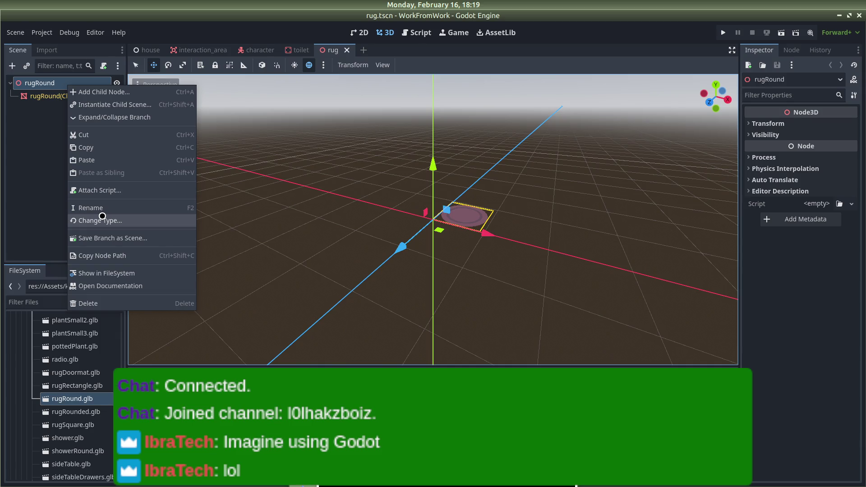
{"action": "left_click", "coordinate": [103, 220]}
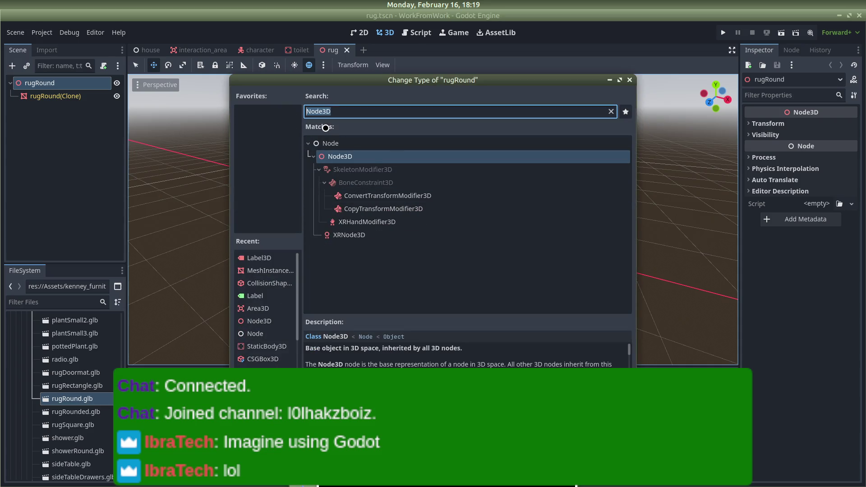
{"action": "type", "text": "static"}
{"action": "key", "text": "Return"}
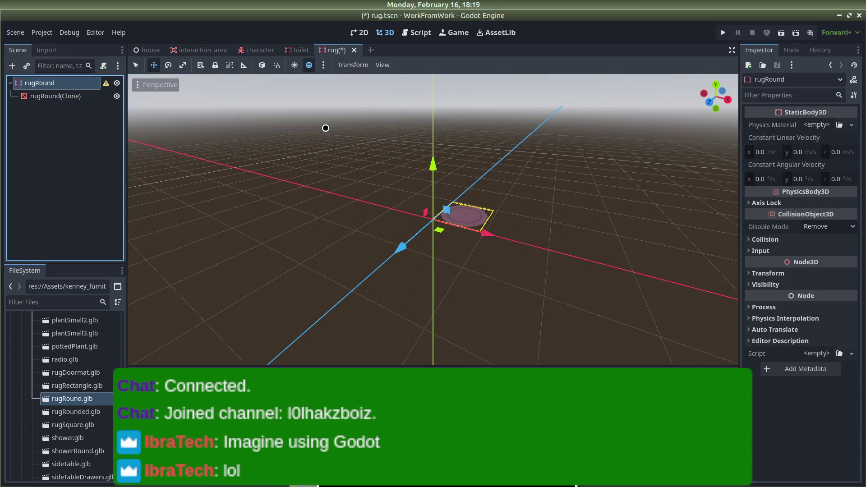
Keep disable mode Remove, turn off the rug body's collision layer 1, and save
{"action": "left_click", "coordinate": [829, 228]}
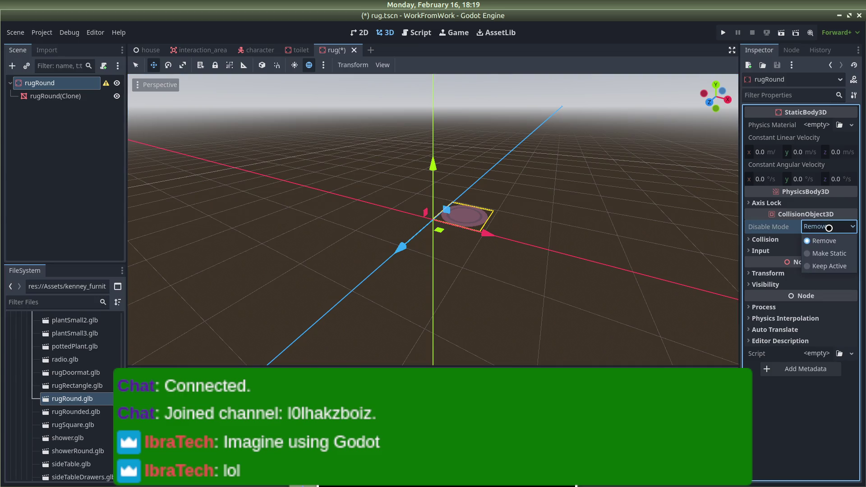
{"action": "left_click", "coordinate": [829, 228]}
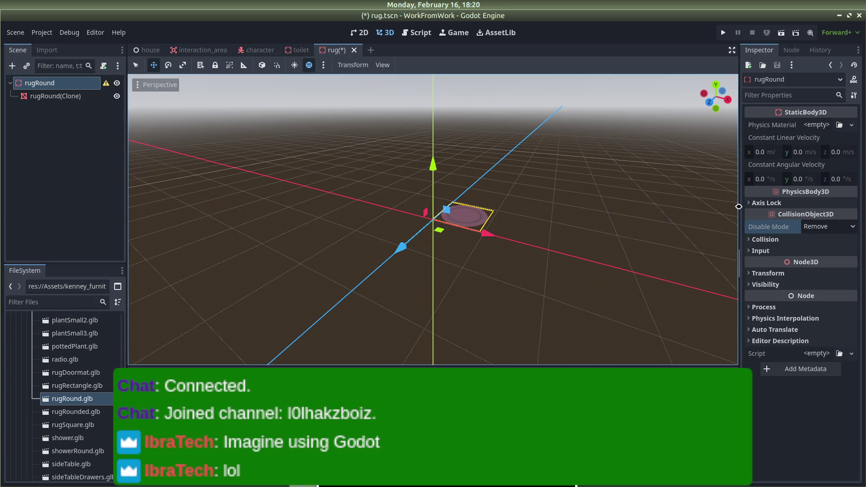
{"action": "left_click", "coordinate": [753, 239]}
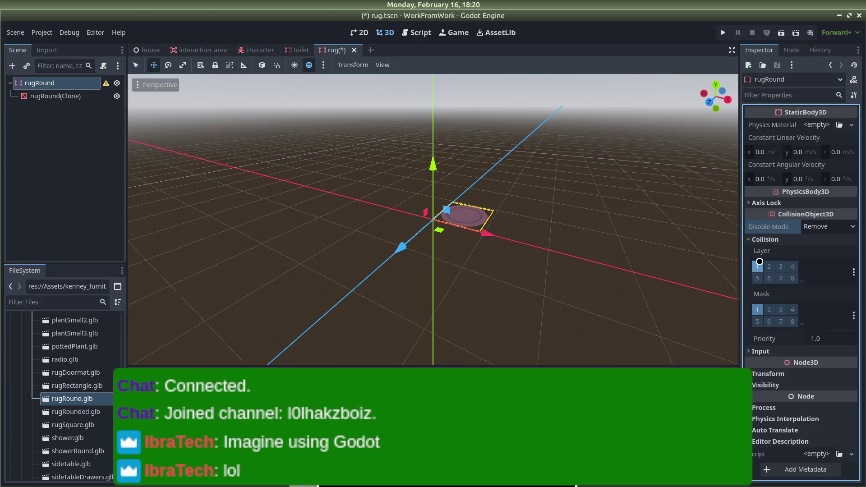
{"action": "left_click", "coordinate": [759, 265]}
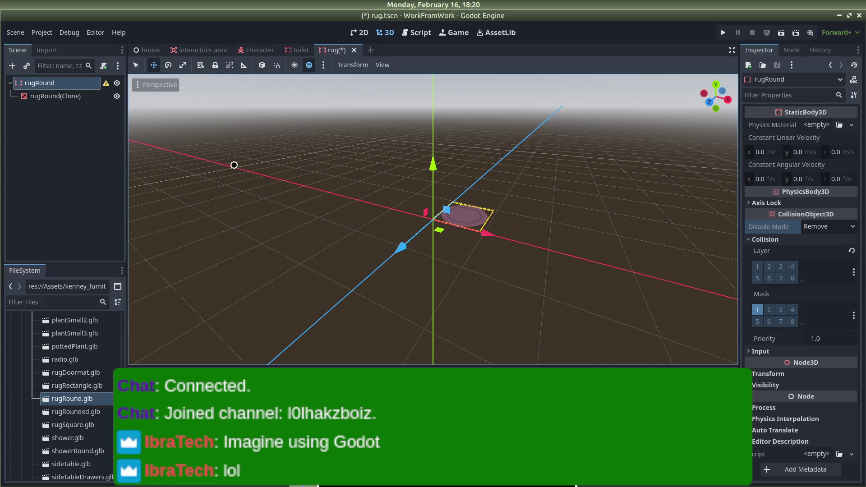
{"action": "left_click", "coordinate": [557, 174]}
{"action": "key", "text": "ctrl+s"}
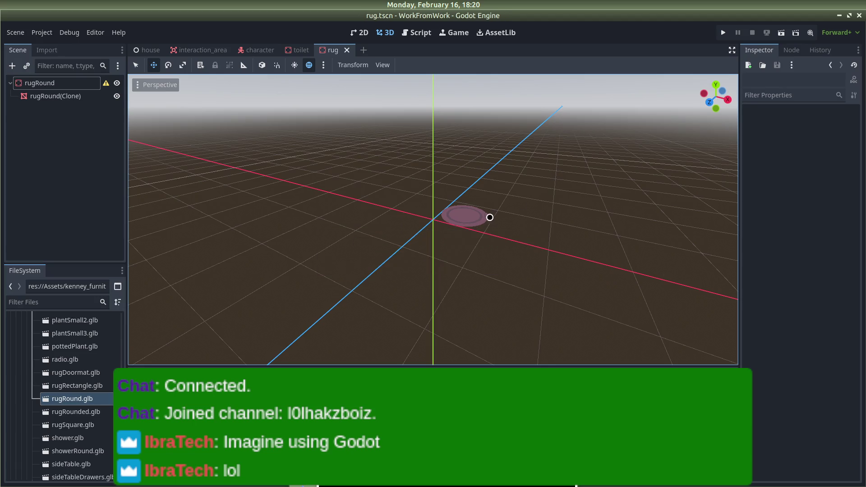
Set the rugRound(Clone) mesh scale to 5 on X and Z, then save
{"action": "left_click", "coordinate": [488, 217]}
{"action": "left_click", "coordinate": [776, 306]}
{"action": "left_click", "coordinate": [777, 296]}
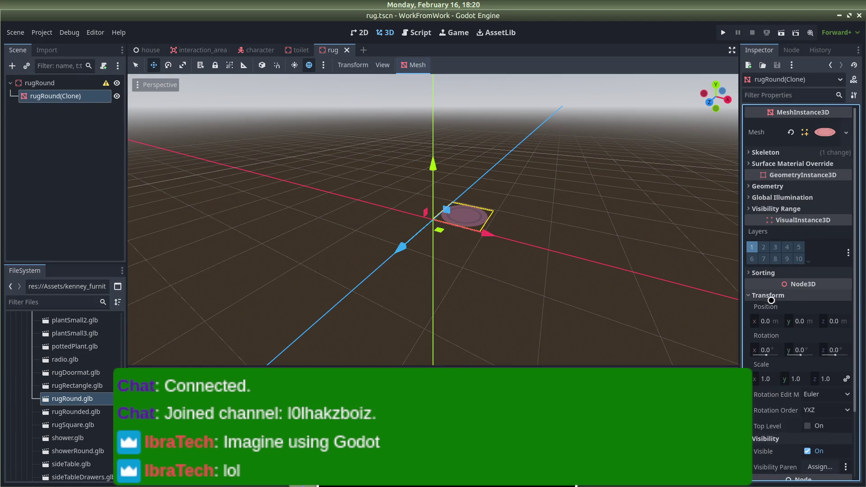
{"action": "scroll", "coordinate": [774, 337], "scroll_direction": "down", "scroll_amount": 2}
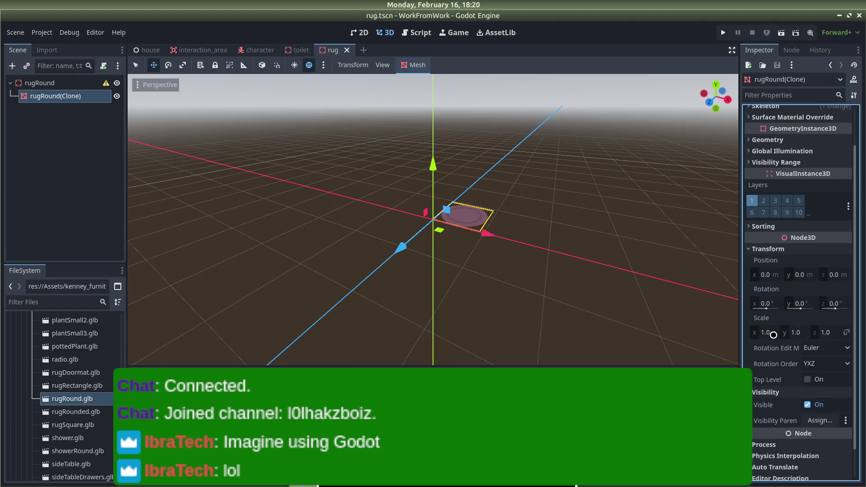
{"action": "left_click", "coordinate": [774, 335]}
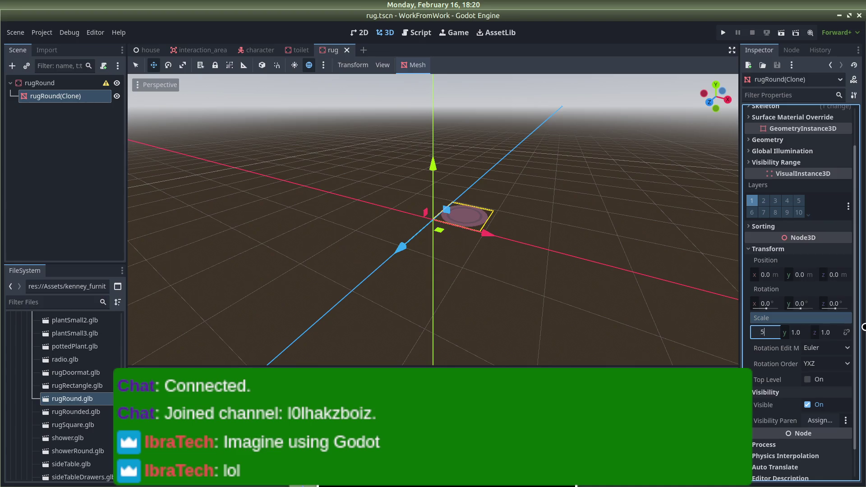
{"action": "key", "text": "Return"}
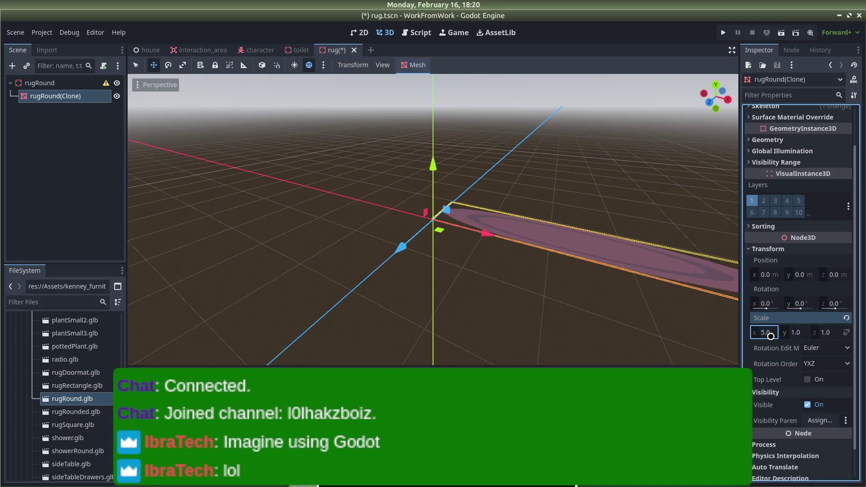
{"action": "type", "text": "5"}
{"action": "key", "text": "Return"}
{"action": "left_click_drag", "start_coordinate": [629, 237], "coordinate": [500, 207]}
{"action": "key", "text": "ctrl+z"}
{"action": "key", "text": "ctrl+s"}
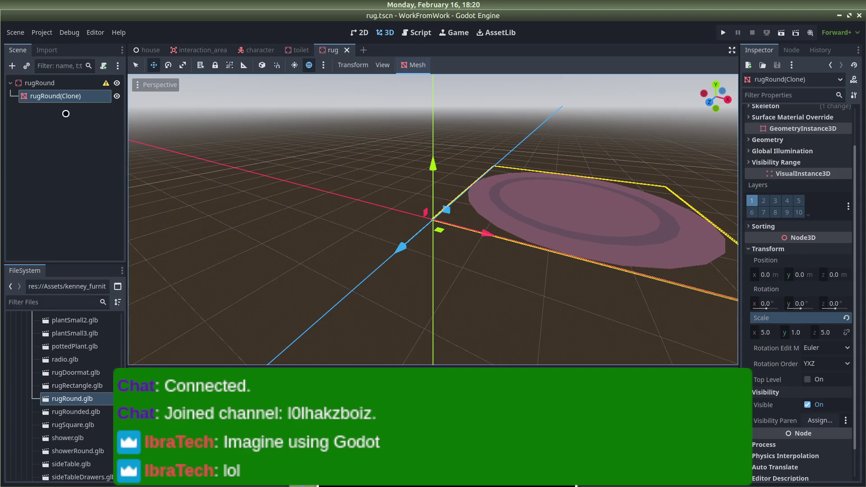
Create a convex CollisionShape3D from the rug mesh
{"action": "left_click", "coordinate": [413, 66]}
{"action": "left_click", "coordinate": [451, 80]}
{"action": "left_click", "coordinate": [451, 273]}
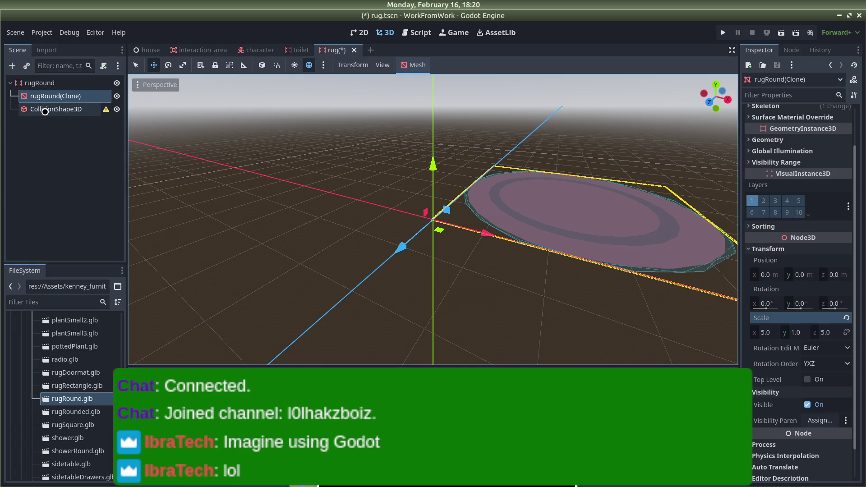
{"action": "left_click", "coordinate": [78, 109]}
{"action": "mouse_move", "coordinate": [104, 109]}
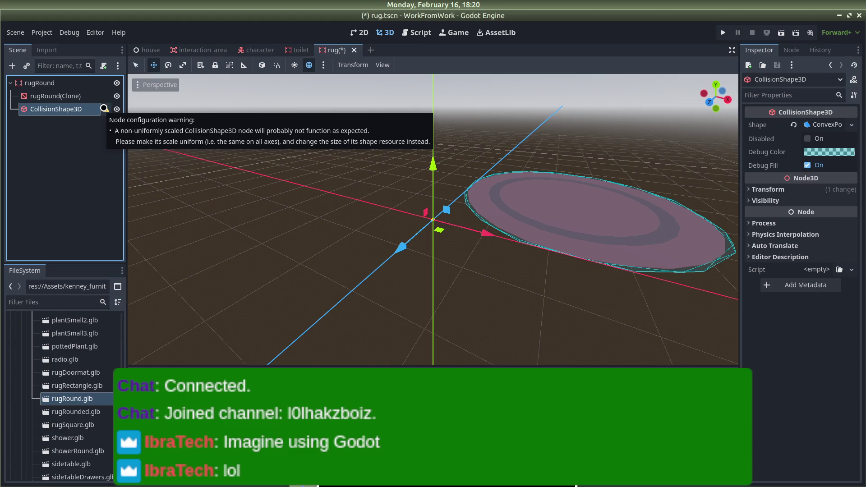
{"action": "left_click", "coordinate": [60, 144]}
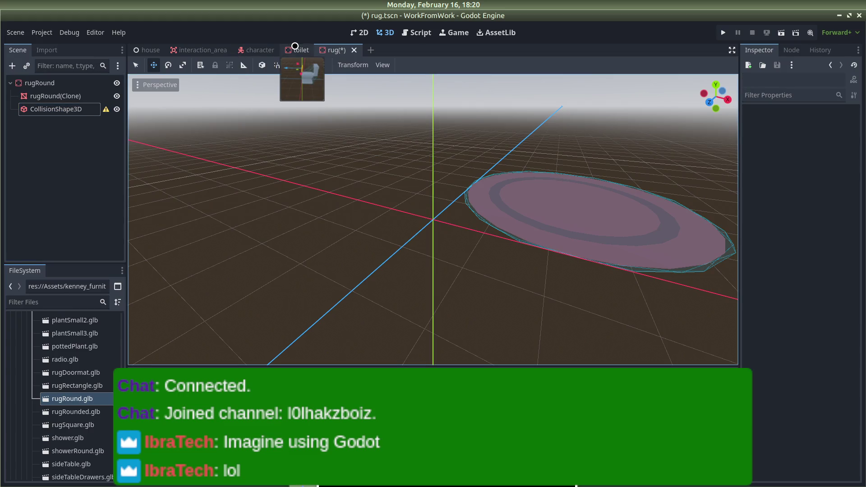
{"action": "left_click", "coordinate": [144, 50]}
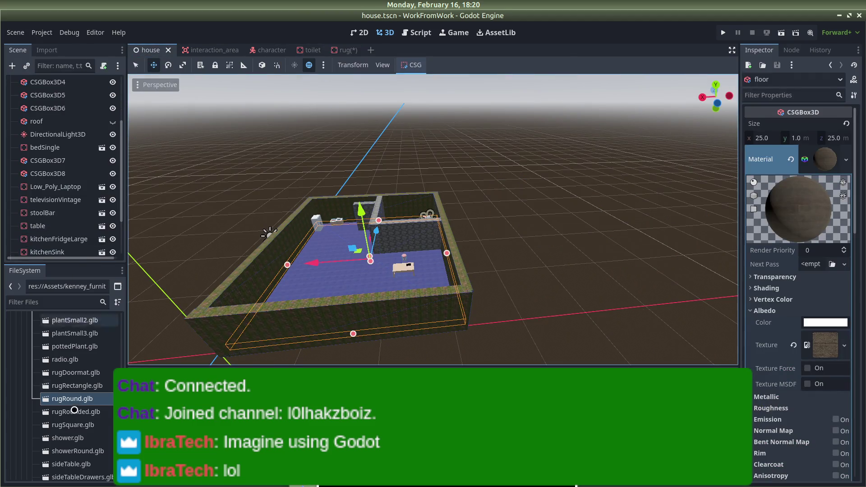
Drag rug.tscn onto the house floor to place a rug instance
{"action": "scroll", "coordinate": [75, 404], "scroll_direction": "down", "scroll_amount": 1}
{"action": "scroll", "coordinate": [75, 403], "scroll_direction": "down", "scroll_amount": 10}
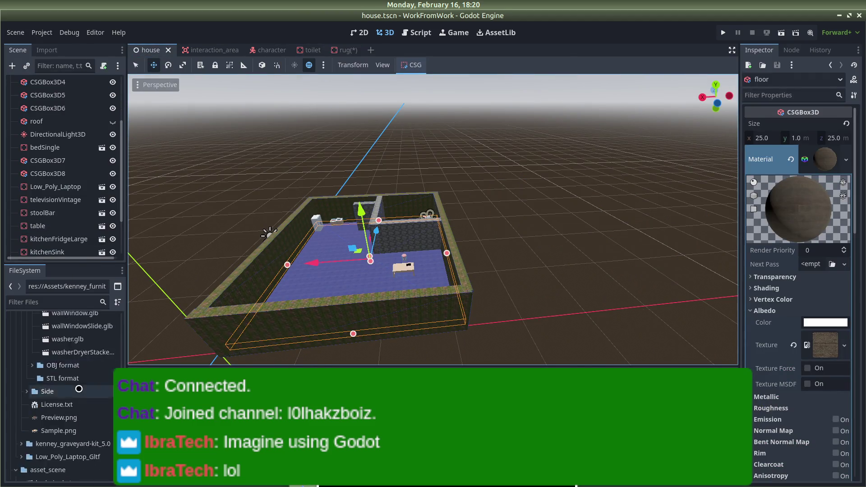
{"action": "mouse_move", "coordinate": [58, 427]}
{"action": "left_mouse_down"}
{"action": "mouse_move", "coordinate": [343, 266]}
{"action": "mouse_move", "coordinate": [315, 232]}
{"action": "mouse_move", "coordinate": [334, 254]}
{"action": "mouse_move", "coordinate": [228, 217]}
{"action": "mouse_move", "coordinate": [270, 234]}
{"action": "mouse_move", "coordinate": [356, 218]}
{"action": "mouse_move", "coordinate": [251, 168]}
{"action": "mouse_move", "coordinate": [237, 195]}
{"action": "mouse_move", "coordinate": [308, 175]}
{"action": "left_mouse_up"}
{"action": "scroll", "coordinate": [315, 226], "scroll_direction": "up", "scroll_amount": 3}
{"action": "scroll", "coordinate": [308, 174], "scroll_direction": "up", "scroll_amount": 5}
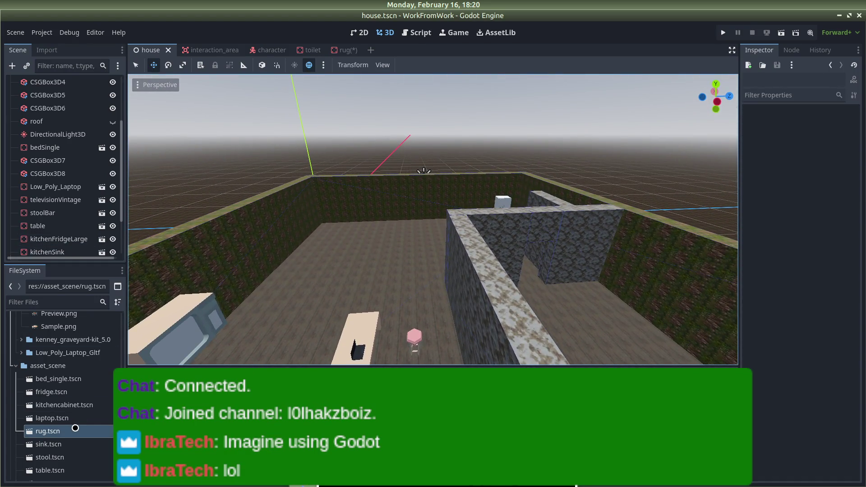
{"action": "left_click_drag", "start_coordinate": [48, 431], "coordinate": [333, 311]}
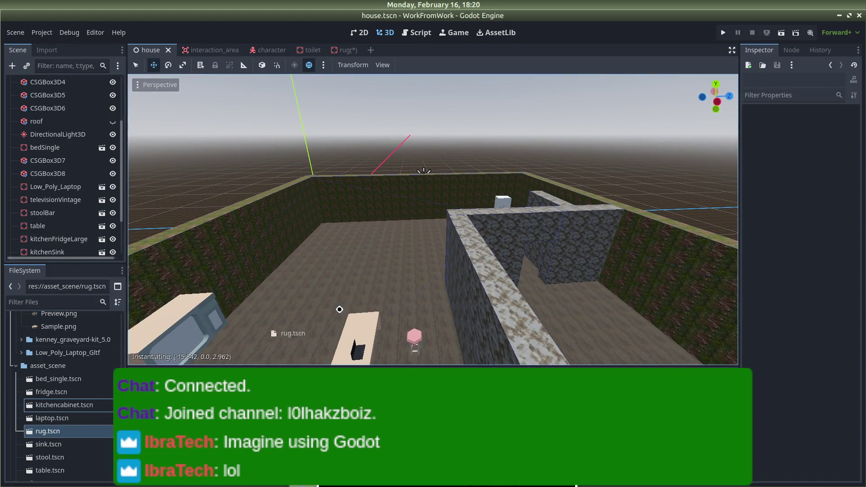
{"action": "left_click_drag", "start_coordinate": [393, 255], "coordinate": [400, 242]}
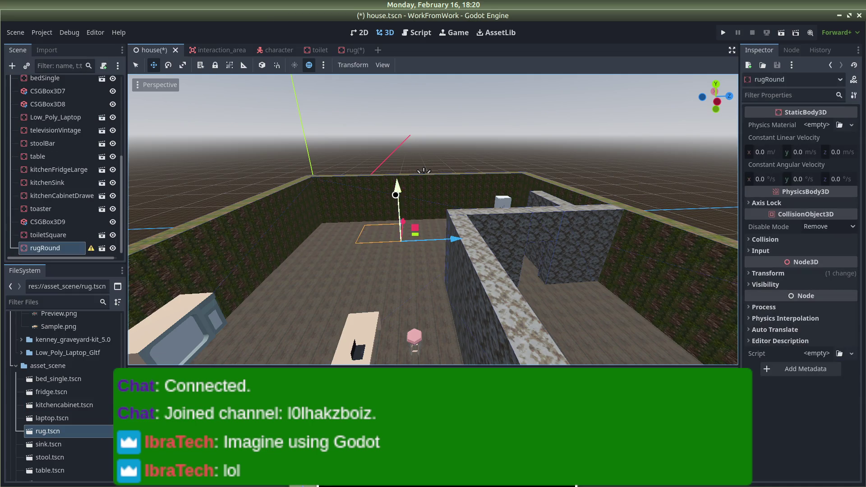
{"action": "scroll", "coordinate": [371, 237], "scroll_direction": "up", "scroll_amount": 3}
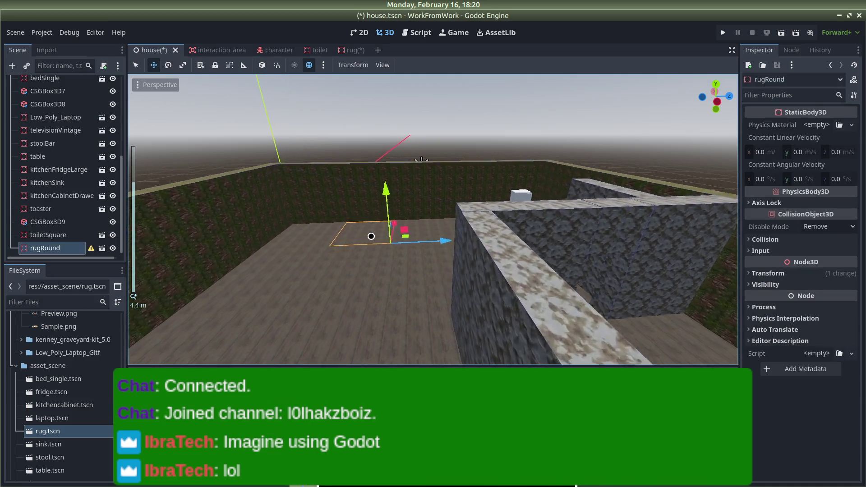
{"action": "scroll", "coordinate": [372, 236], "scroll_direction": "up", "scroll_amount": 5}
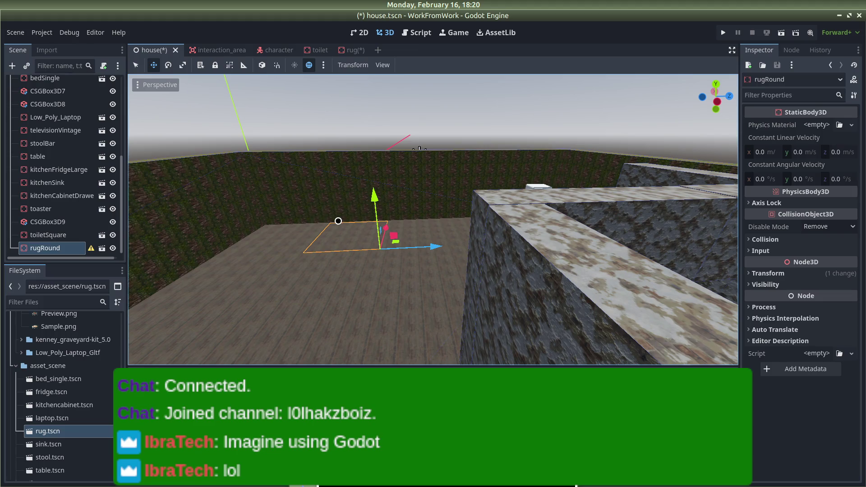
Delete the rugRound instance from the house scene
{"action": "right_click", "coordinate": [64, 252]}
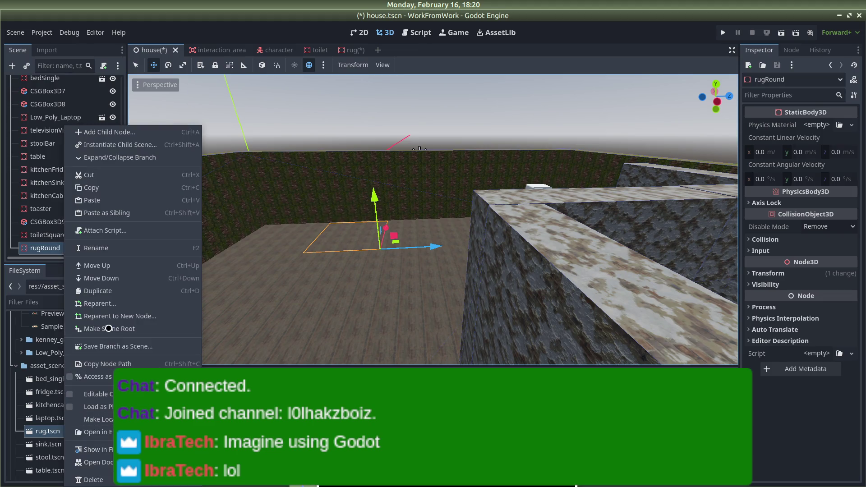
{"action": "left_click", "coordinate": [106, 474]}
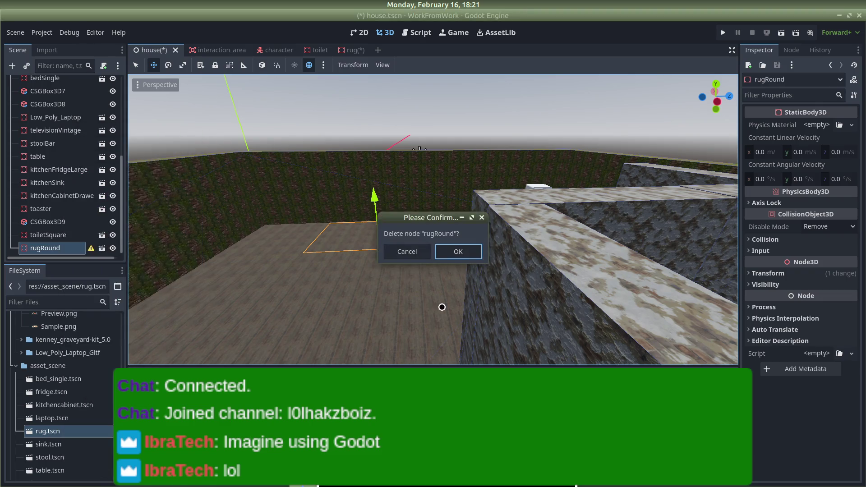
{"action": "left_click", "coordinate": [457, 248]}
{"action": "left_click", "coordinate": [218, 47]}
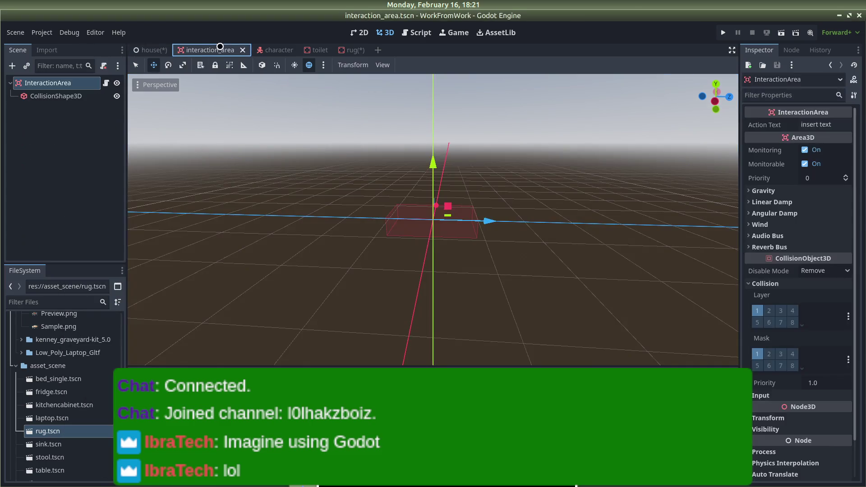
In the rug scene, set the CollisionShape3D x scale to 8
{"action": "left_click", "coordinate": [344, 48]}
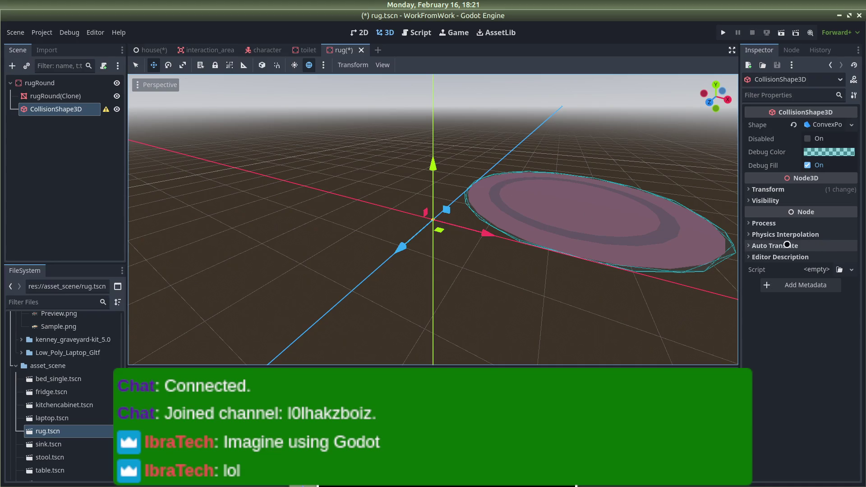
{"action": "left_click", "coordinate": [756, 189]}
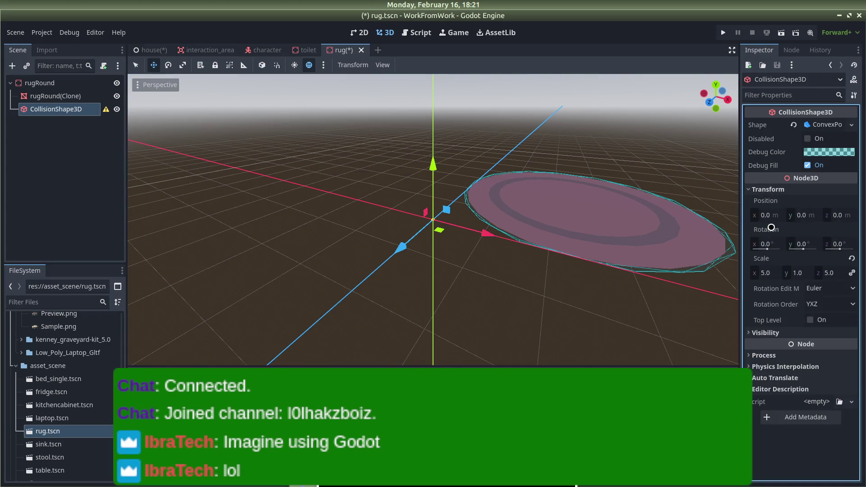
{"action": "left_click", "coordinate": [771, 271]}
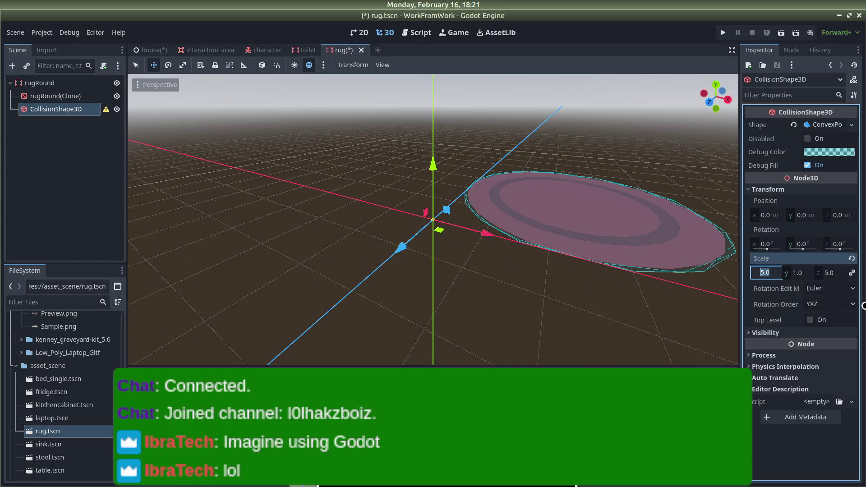
{"action": "type", "text": "8"}
{"action": "key", "text": "Return"}
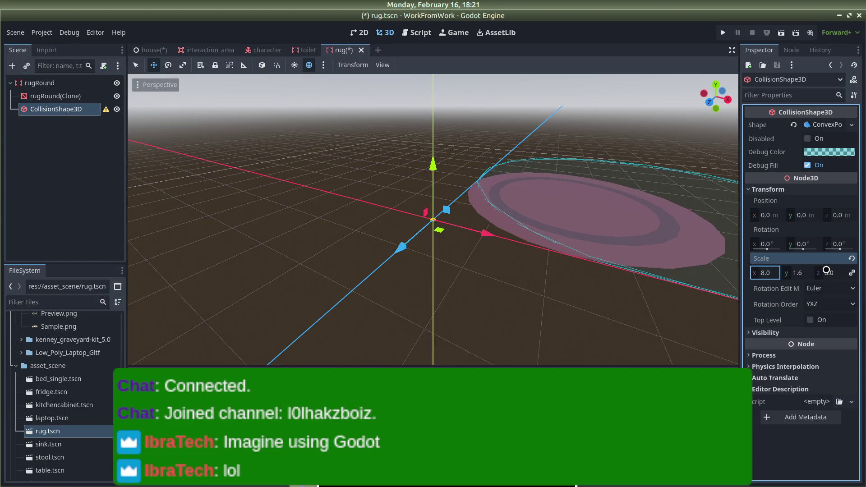
Select rugRound, view its transform, and undo the collision shape changes
{"action": "left_click", "coordinate": [61, 83]}
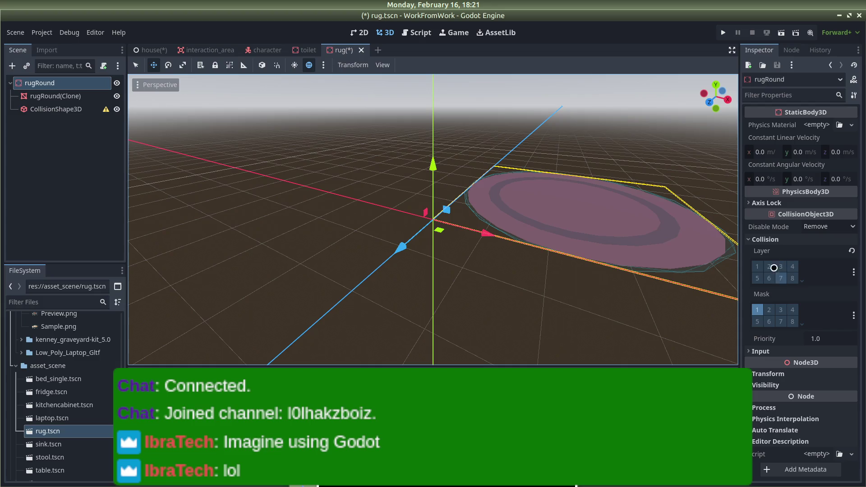
{"action": "left_click", "coordinate": [768, 374]}
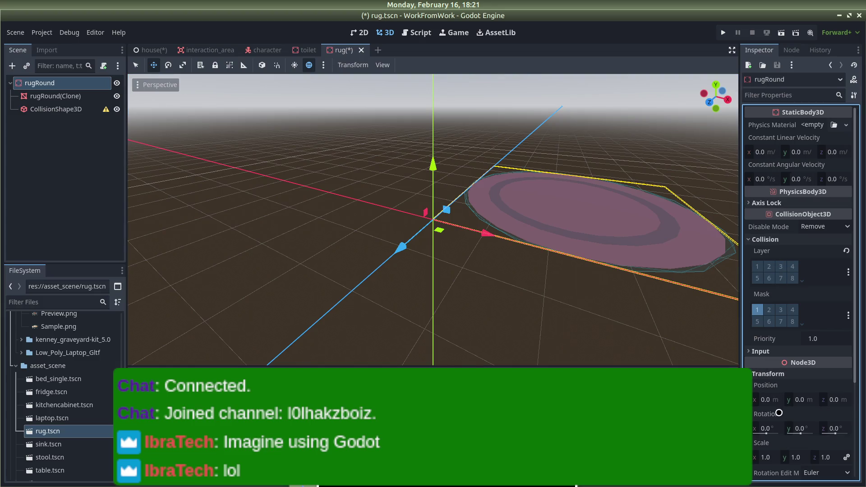
{"action": "scroll", "coordinate": [487, 209], "scroll_direction": "down", "scroll_amount": 5}
{"action": "mouse_move", "coordinate": [487, 209]}
{"action": "left_mouse_down"}
{"action": "mouse_move", "coordinate": [516, 143]}
{"action": "mouse_move", "coordinate": [459, 137]}
{"action": "mouse_move", "coordinate": [574, 159]}
{"action": "left_mouse_up"}
{"action": "key", "text": "ctrl+z"}
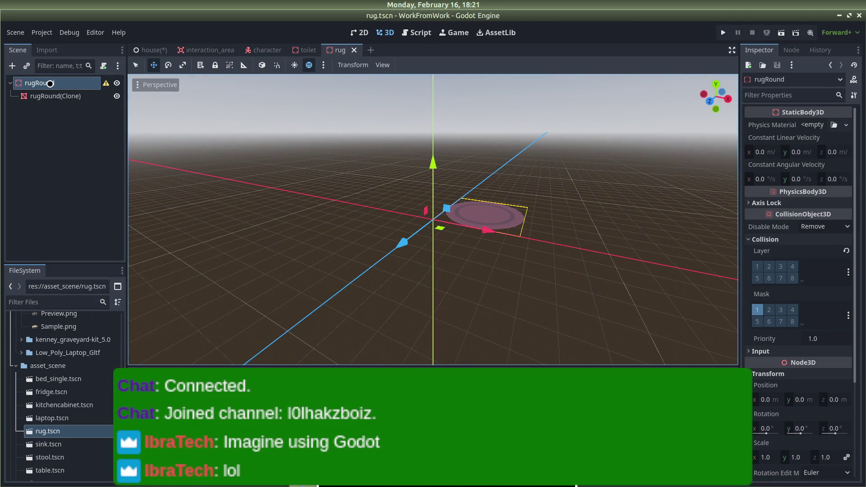
Select the rugRound(Clone) mesh and reset its scale to 1.0 on all axes
{"action": "left_click", "coordinate": [50, 83]}
{"action": "scroll", "coordinate": [433, 217], "scroll_direction": "down", "scroll_amount": 3}
{"action": "scroll", "coordinate": [817, 372], "scroll_direction": "down", "scroll_amount": 2}
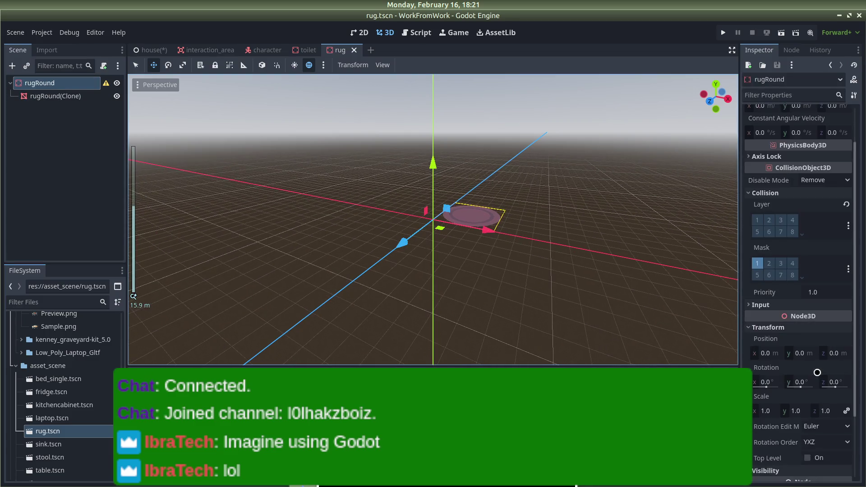
{"action": "scroll", "coordinate": [817, 372], "scroll_direction": "down", "scroll_amount": 3}
{"action": "left_click", "coordinate": [530, 176]}
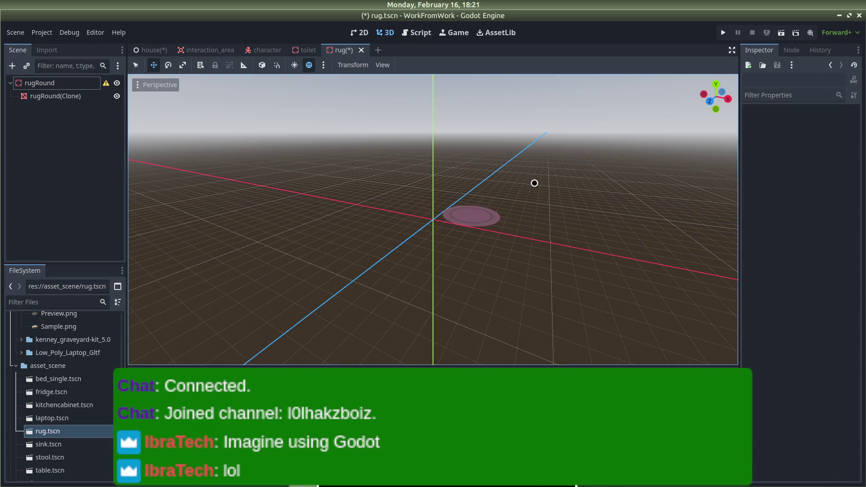
{"action": "scroll", "coordinate": [529, 177], "scroll_direction": "up", "scroll_amount": 3}
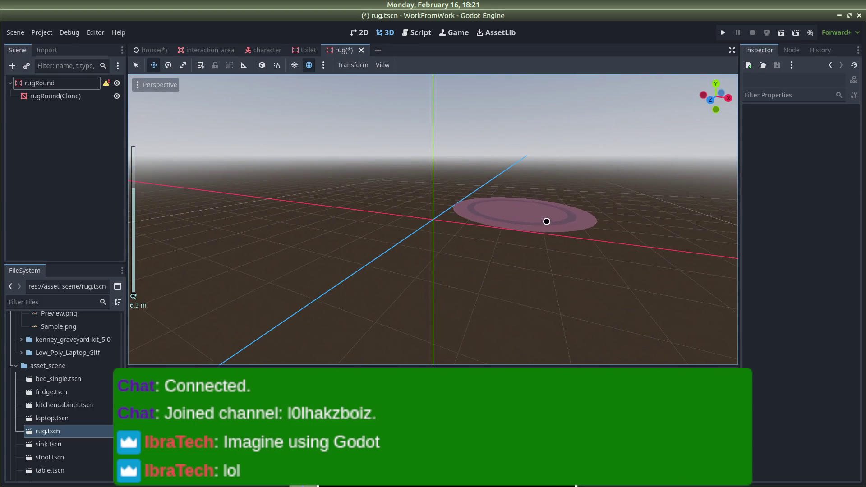
{"action": "left_click", "coordinate": [555, 218]}
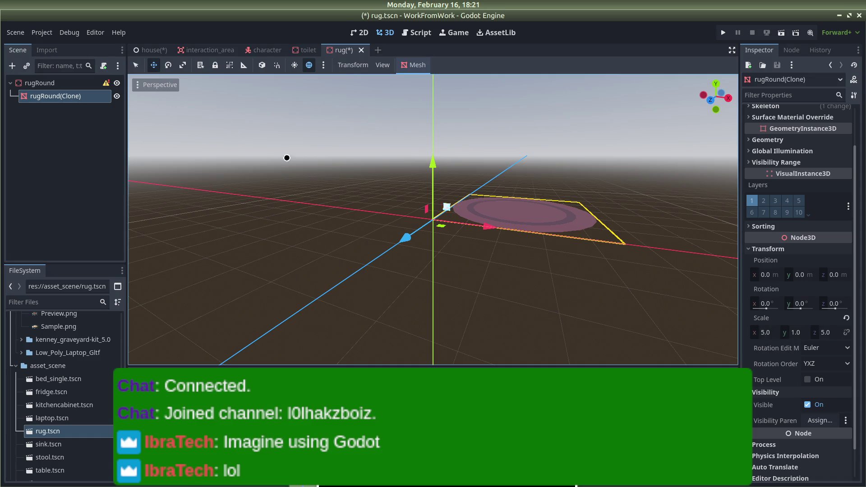
{"action": "left_click", "coordinate": [63, 84]}
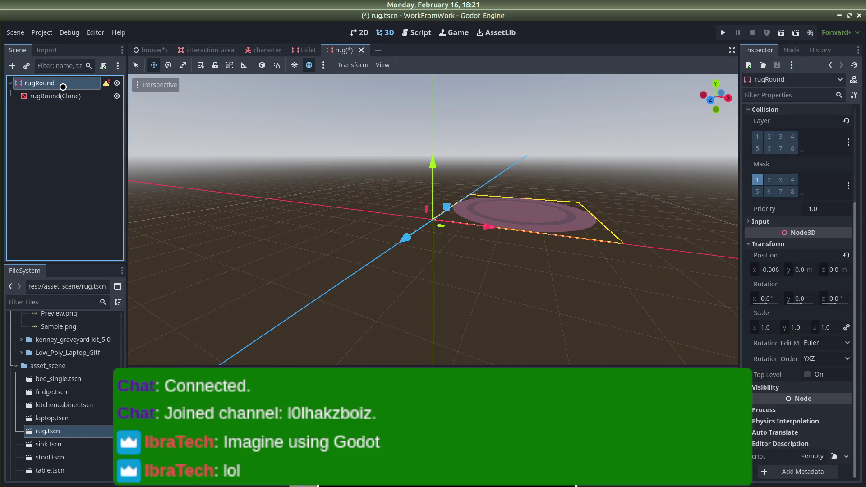
{"action": "left_click", "coordinate": [58, 95]}
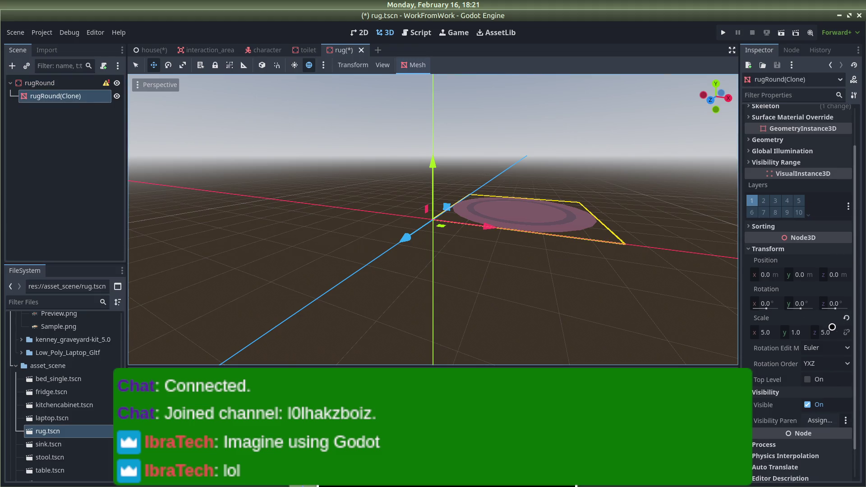
{"action": "left_click", "coordinate": [845, 320]}
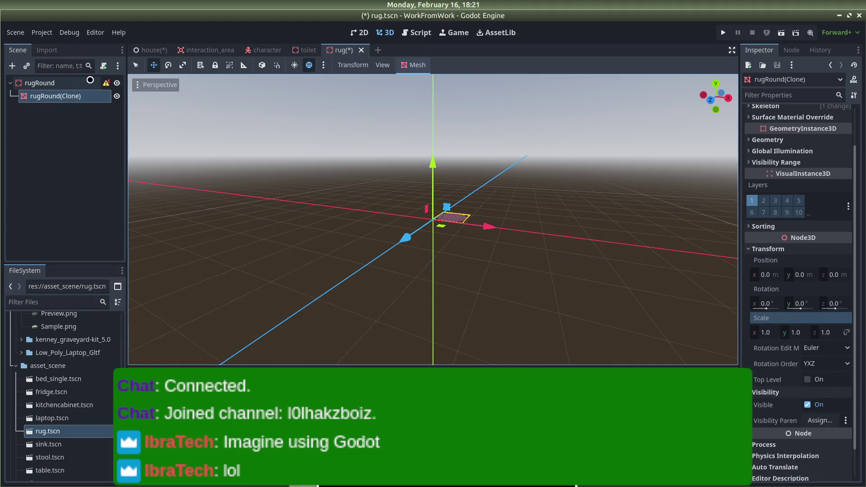
Dismiss rugRound's configuration warning and scale it to 8, 1, 8
{"action": "left_click", "coordinate": [72, 89]}
{"action": "left_click", "coordinate": [106, 83]}
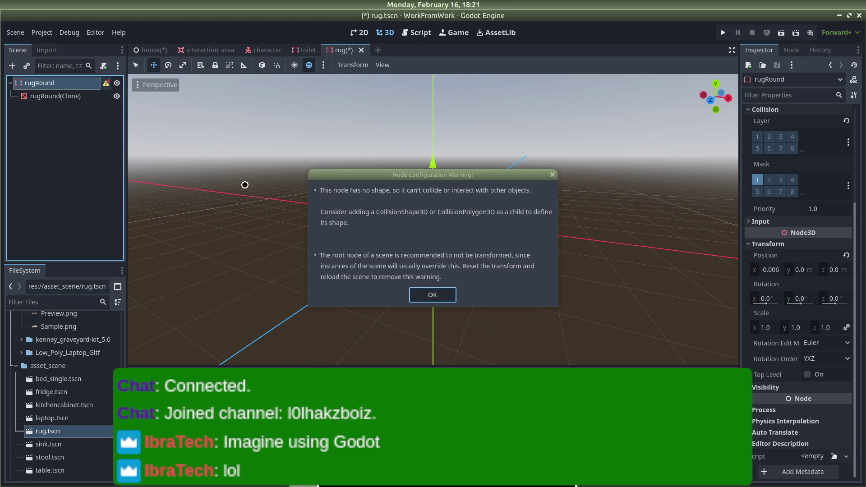
{"action": "left_click", "coordinate": [444, 300]}
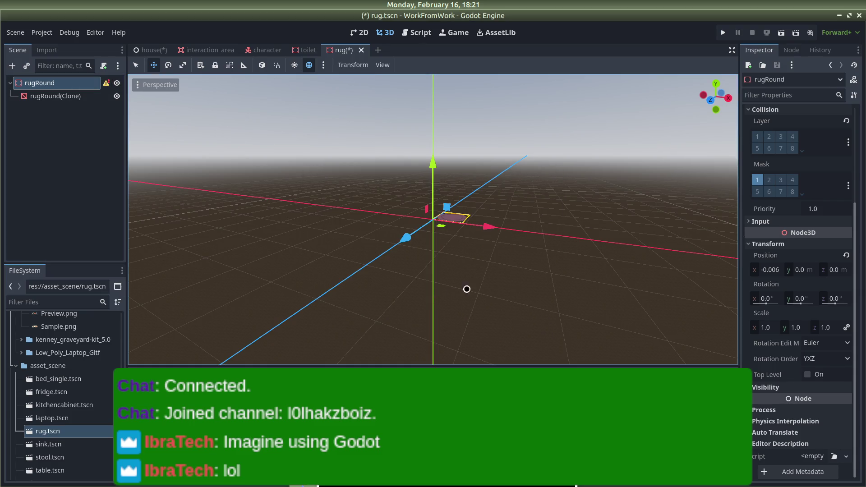
{"action": "left_click", "coordinate": [766, 327]}
{"action": "key", "text": "Return"}
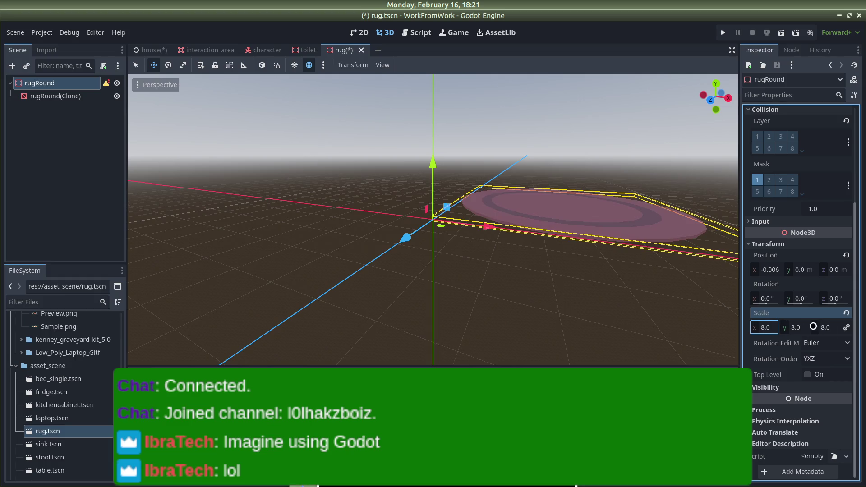
{"action": "left_click", "coordinate": [847, 328]}
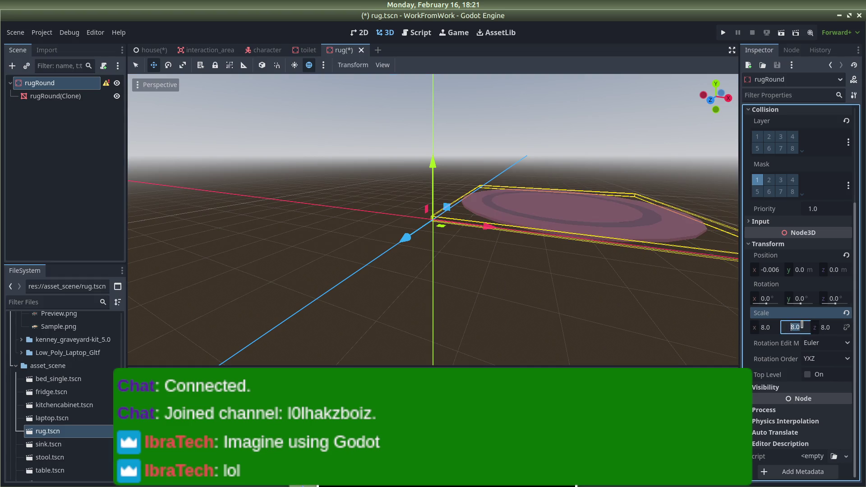
Generate a collision shape from rugRound(Clone) and save rug.tscn
{"action": "left_click", "coordinate": [91, 93]}
{"action": "left_click", "coordinate": [415, 65]}
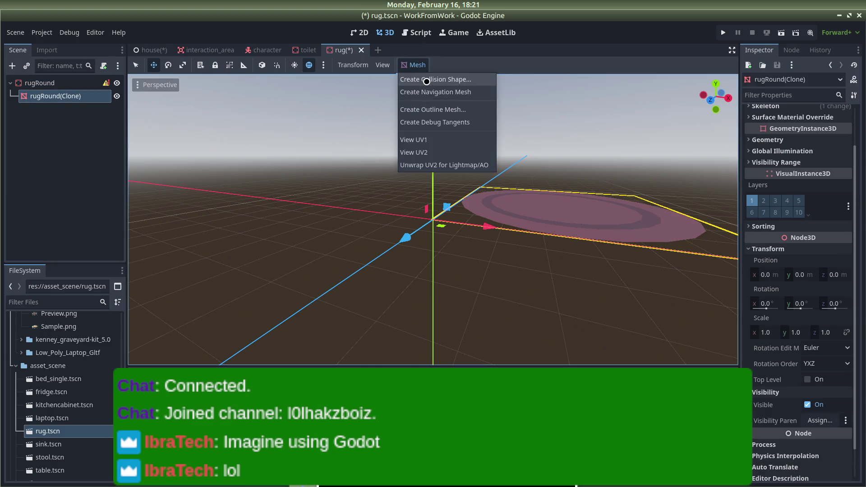
{"action": "left_click", "coordinate": [432, 77]}
{"action": "left_click", "coordinate": [458, 275]}
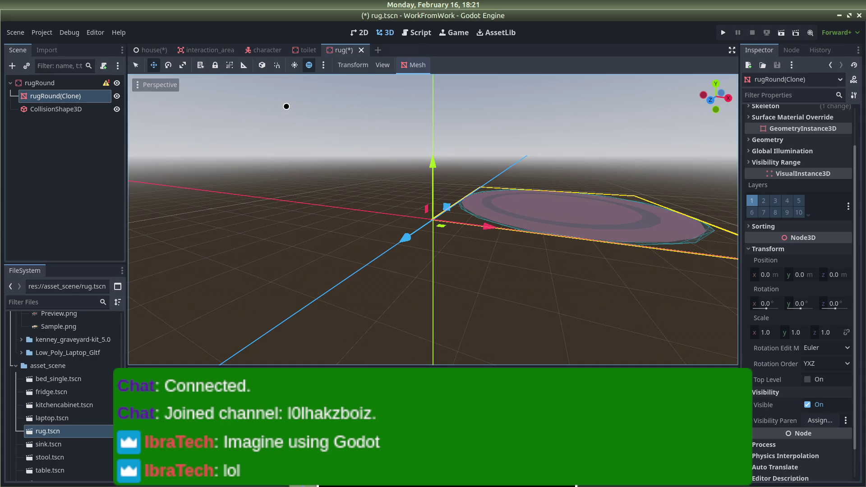
{"action": "key", "text": "ctrl+s"}
{"action": "left_click", "coordinate": [205, 50]}
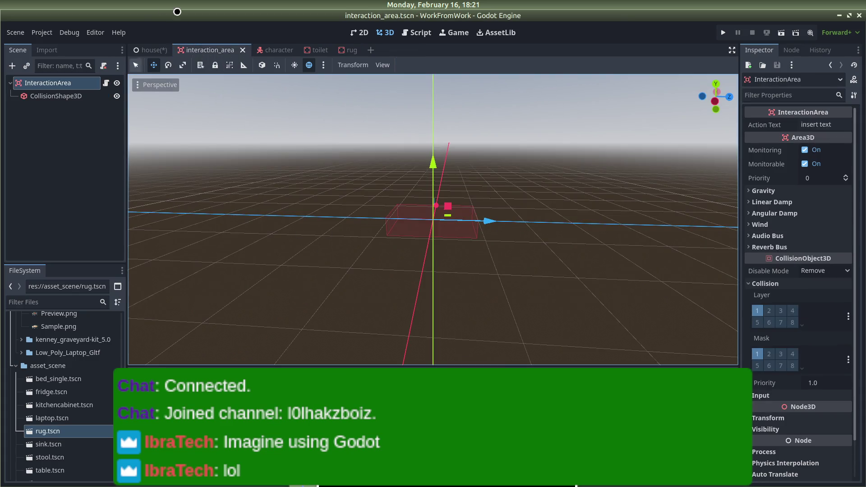
{"action": "left_click", "coordinate": [150, 47]}
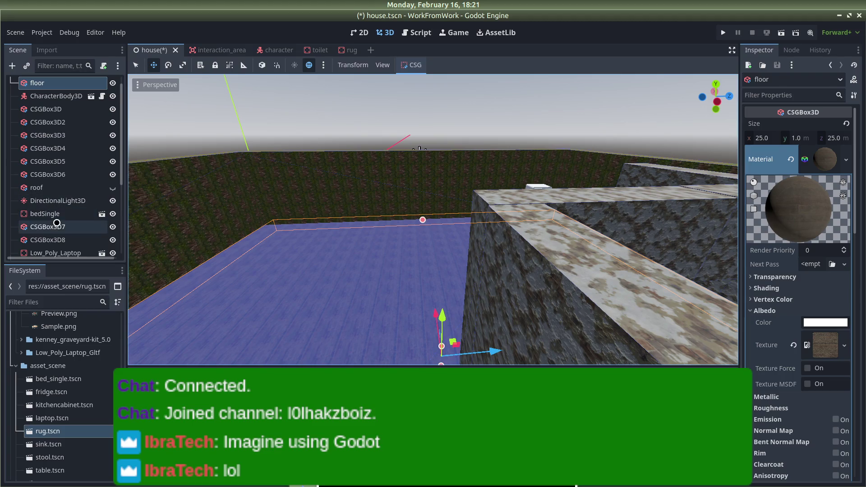
Place a new rug instance on the house floor and set its Position Y to 1.0
{"action": "mouse_move", "coordinate": [64, 418]}
{"action": "left_mouse_down"}
{"action": "mouse_move", "coordinate": [203, 325]}
{"action": "mouse_move", "coordinate": [326, 280]}
{"action": "left_mouse_up"}
{"action": "mouse_move", "coordinate": [328, 233]}
{"action": "left_mouse_down"}
{"action": "mouse_move", "coordinate": [387, 101]}
{"action": "mouse_move", "coordinate": [417, 233]}
{"action": "mouse_move", "coordinate": [297, 246]}
{"action": "left_mouse_up"}
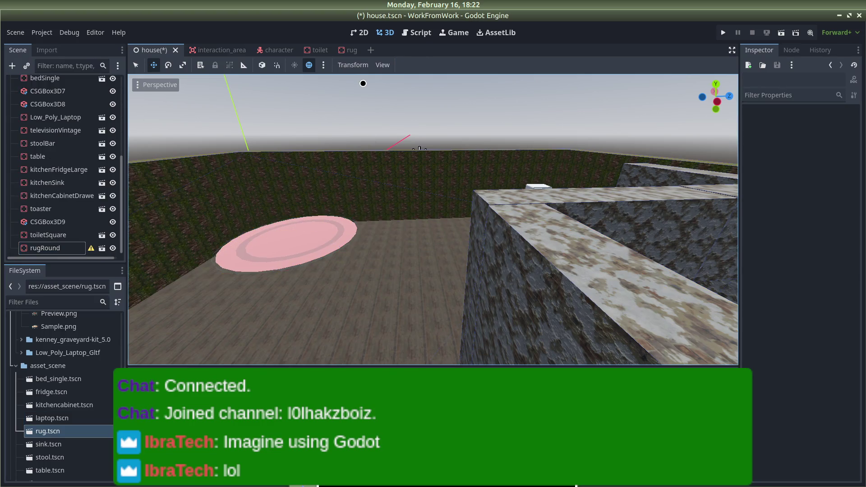
{"action": "scroll", "coordinate": [352, 274], "scroll_direction": "down", "scroll_amount": 2}
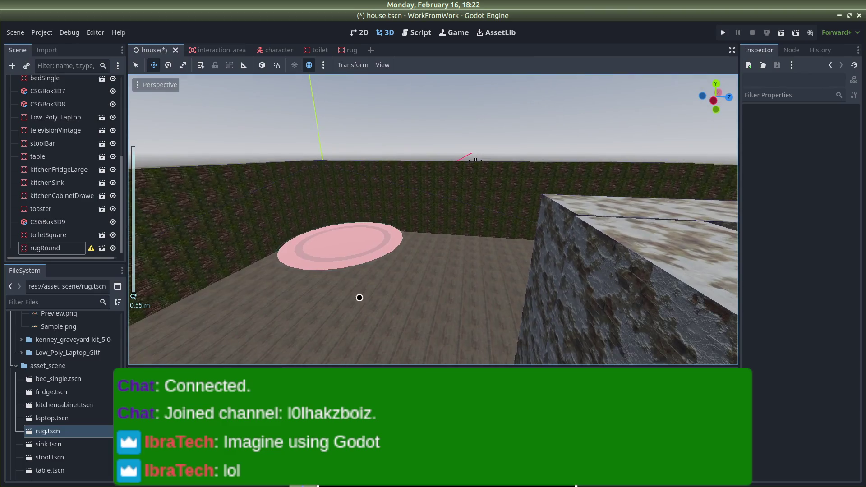
{"action": "scroll", "coordinate": [384, 268], "scroll_direction": "up", "scroll_amount": 4}
{"action": "scroll", "coordinate": [385, 268], "scroll_direction": "down", "scroll_amount": 3}
{"action": "left_click", "coordinate": [352, 287]}
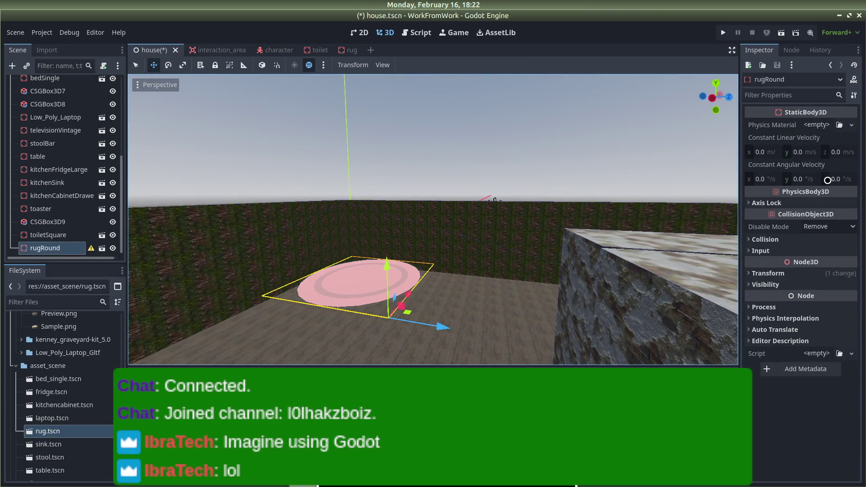
{"action": "left_click", "coordinate": [762, 273]}
{"action": "left_click", "coordinate": [801, 299]}
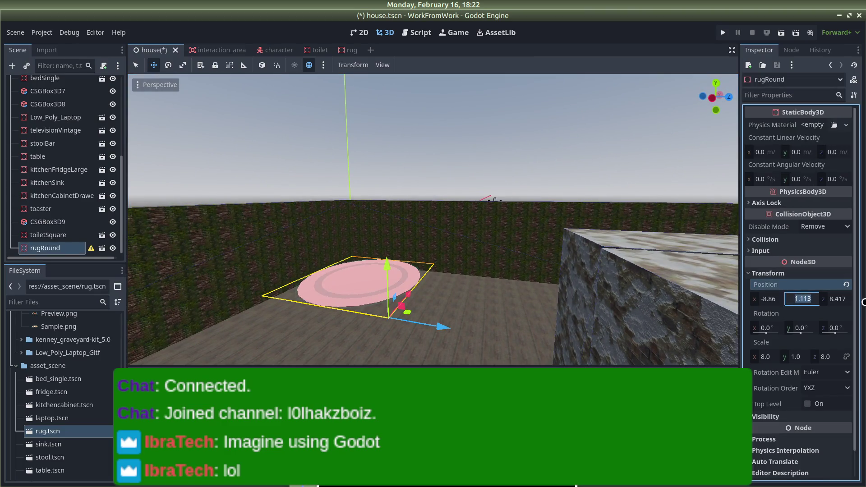
{"action": "key", "text": "Return"}
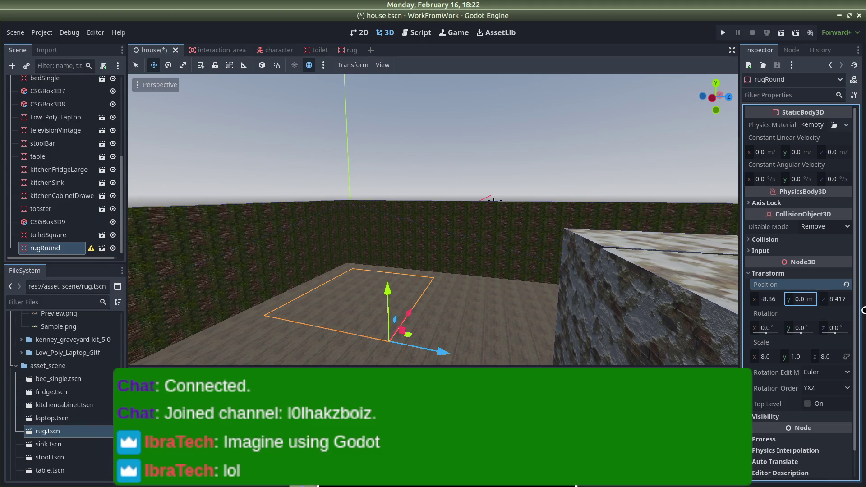
{"action": "key", "text": "Return"}
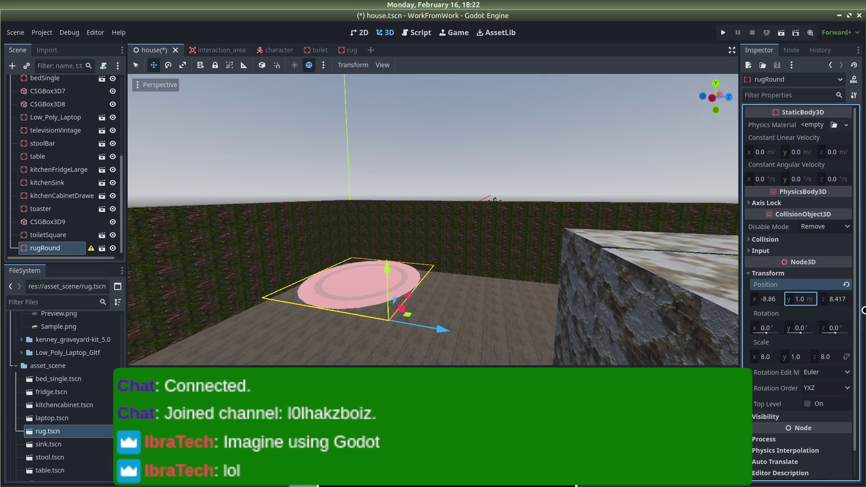
Save house.tscn and run the game to test the rug
{"action": "scroll", "coordinate": [537, 252], "scroll_direction": "up", "scroll_amount": 5}
{"action": "mouse_move", "coordinate": [479, 279]}
{"action": "left_mouse_down"}
{"action": "mouse_move", "coordinate": [396, 296]}
{"action": "mouse_move", "coordinate": [491, 228]}
{"action": "mouse_move", "coordinate": [447, 246]}
{"action": "mouse_move", "coordinate": [522, 232]}
{"action": "mouse_move", "coordinate": [496, 212]}
{"action": "mouse_move", "coordinate": [460, 213]}
{"action": "mouse_move", "coordinate": [429, 174]}
{"action": "mouse_move", "coordinate": [440, 208]}
{"action": "left_mouse_up"}
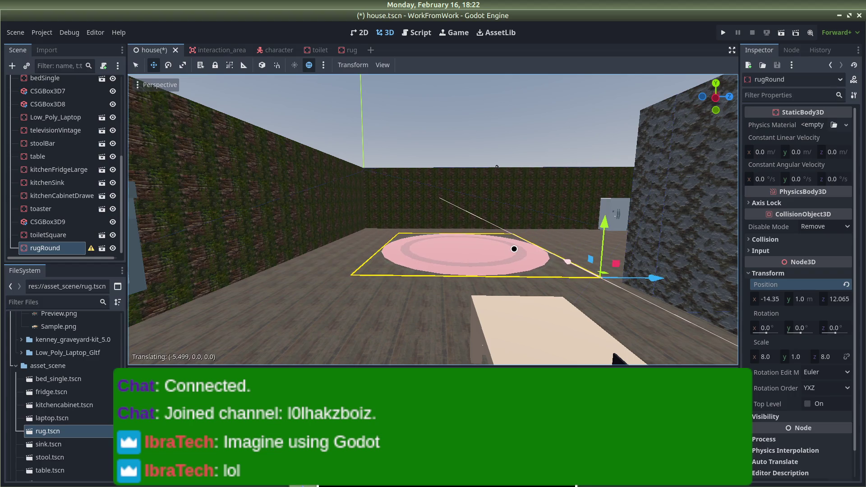
{"action": "left_click", "coordinate": [506, 137]}
{"action": "key", "text": "ctrl+s"}
{"action": "left_click", "coordinate": [723, 33]}
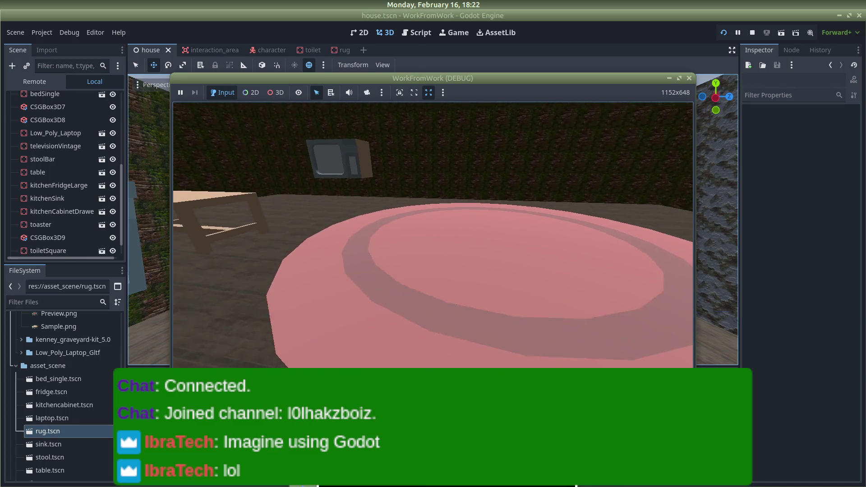
Lower the rugRound rug to Position Y 0.5 and save house.tscn
{"action": "key", "text": "F8"}
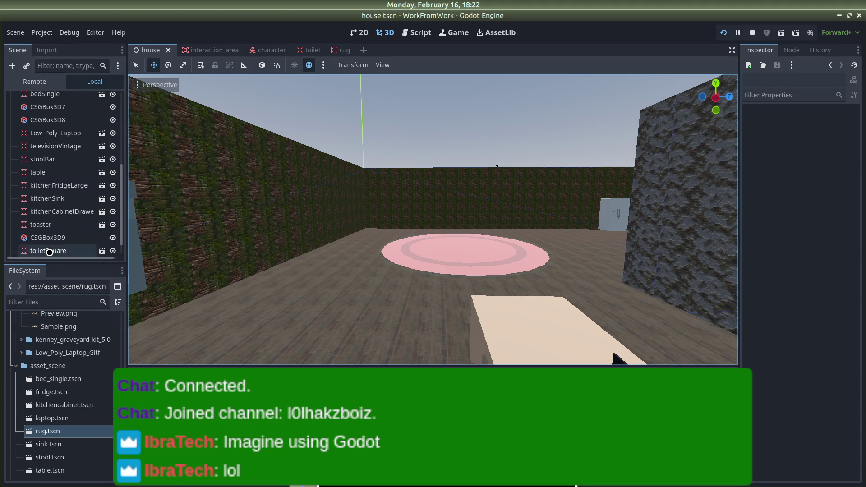
{"action": "left_click", "coordinate": [488, 266]}
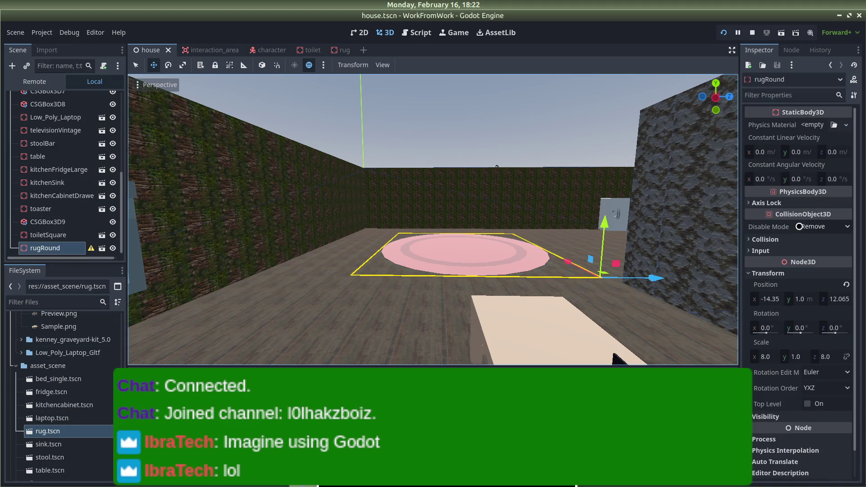
{"action": "left_click", "coordinate": [798, 299]}
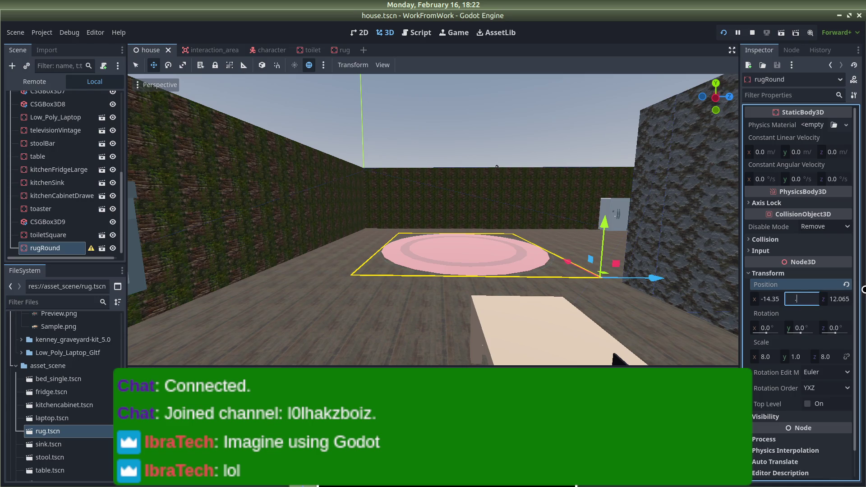
{"action": "type", "text": "5"}
{"action": "key", "text": "Return"}
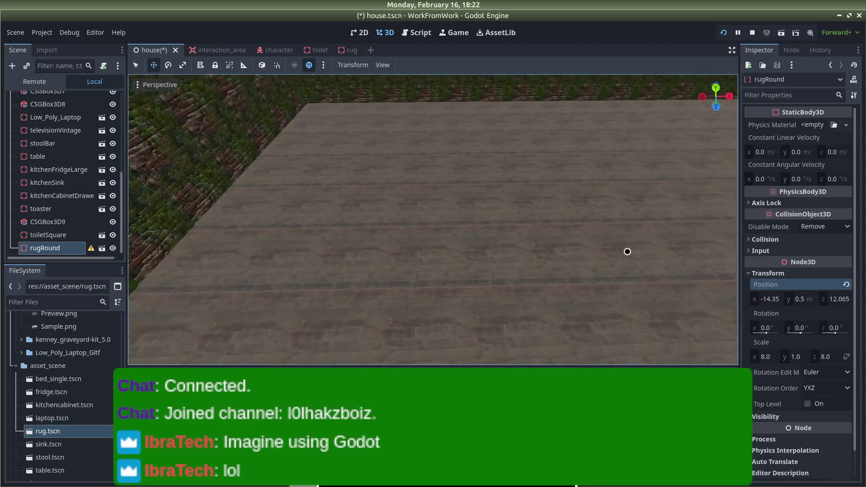
{"action": "left_click", "coordinate": [478, 78]}
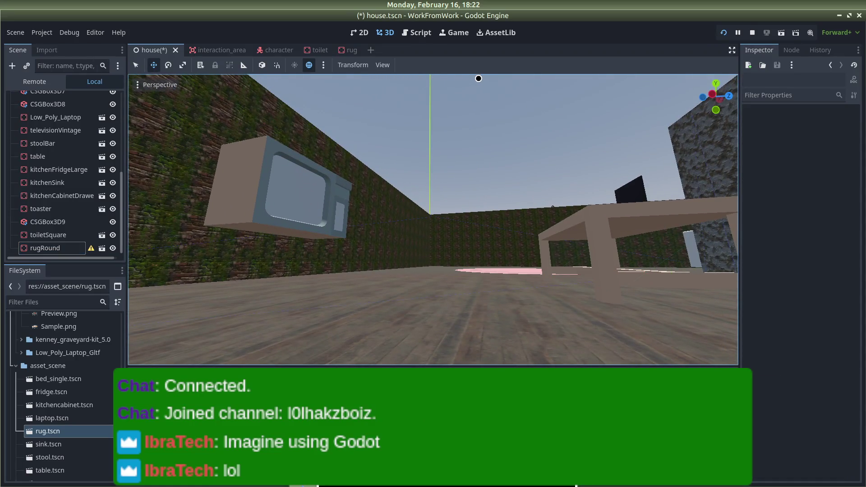
{"action": "key", "text": "ctrl+s"}
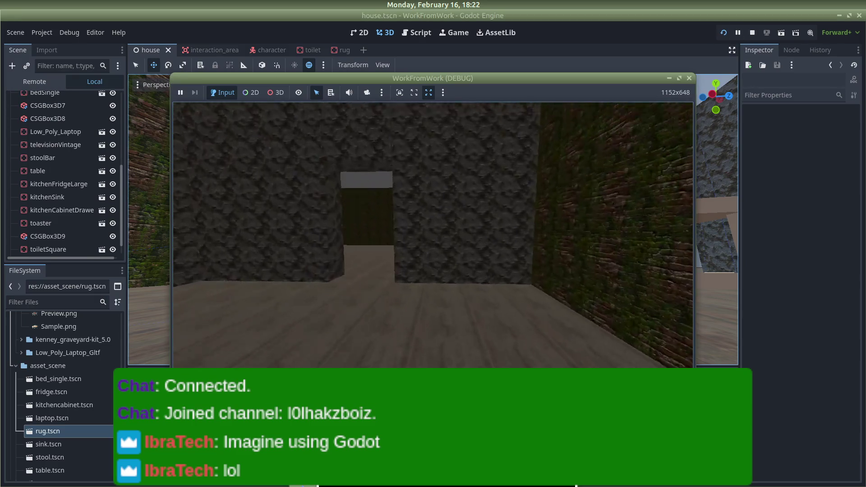
Test-run the game, walking the player onto the pink rug, then close it
{"action": "key", "text": "w"}
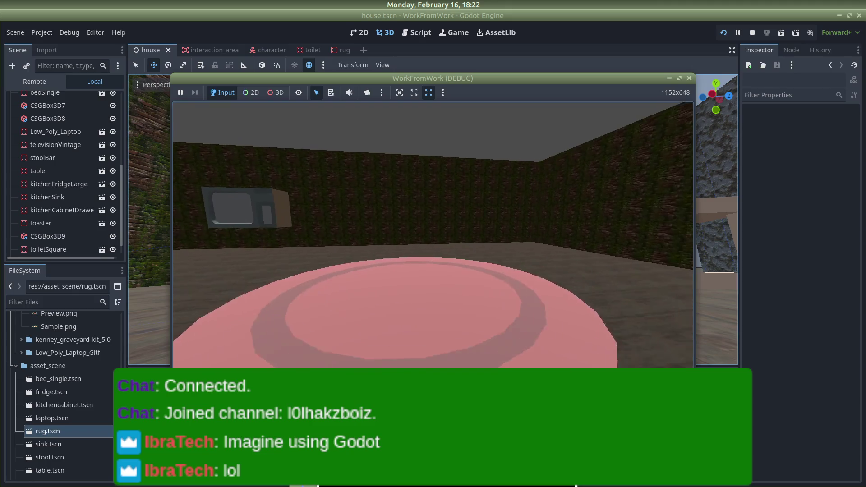
{"action": "key", "text": "w"}
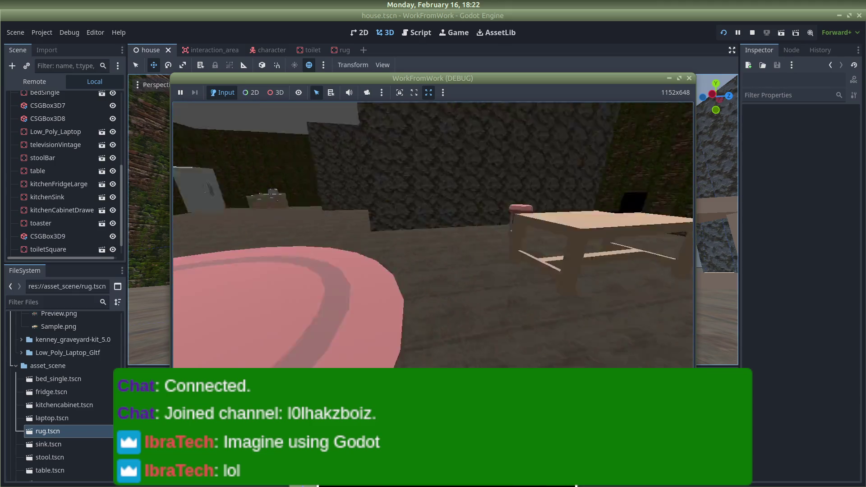
{"action": "key", "text": "F8"}
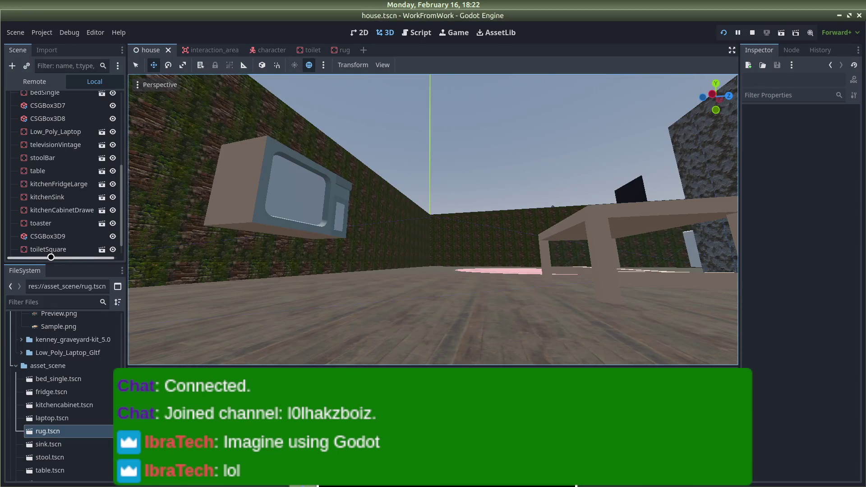
{"action": "left_click_drag", "start_coordinate": [50, 257], "coordinate": [58, 253]}
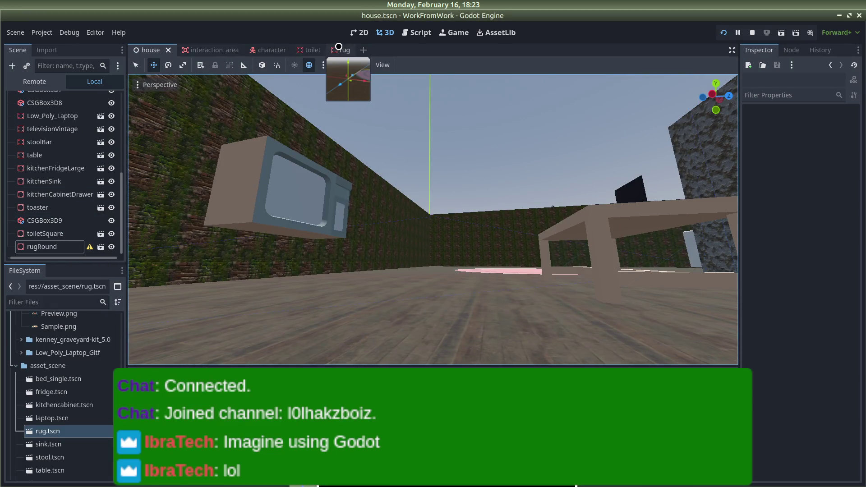
In rug.tscn, inspect the CollisionShape3D convex shape, the rugRound(Clone) mesh and the rugRound root's 8x scale
{"action": "left_click", "coordinate": [338, 48]}
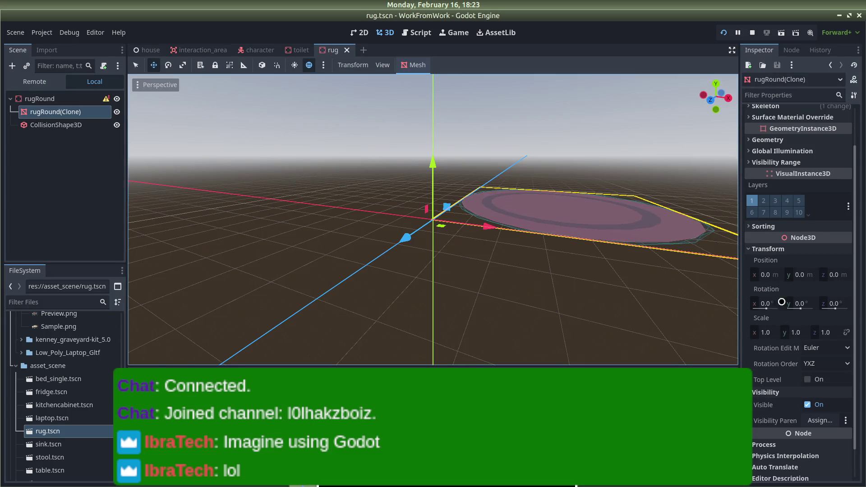
{"action": "scroll", "coordinate": [782, 311], "scroll_direction": "down", "scroll_amount": 2}
{"action": "scroll", "coordinate": [764, 379], "scroll_direction": "up", "scroll_amount": 4}
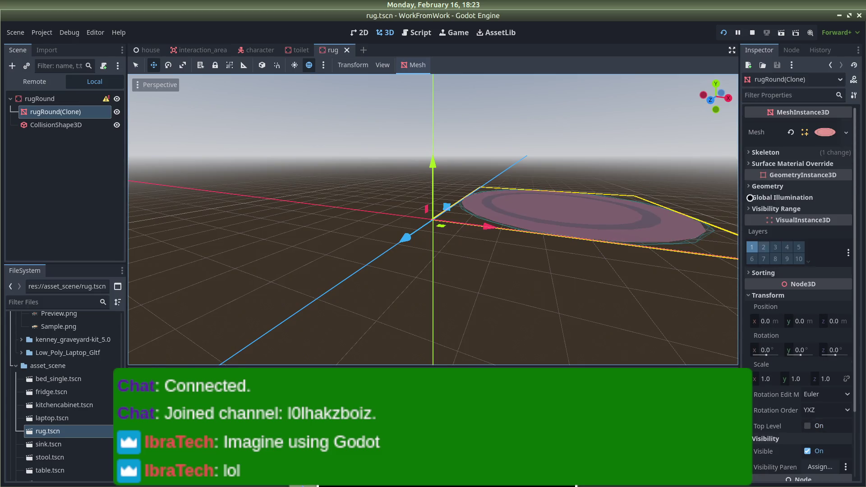
{"action": "left_click", "coordinate": [50, 125]}
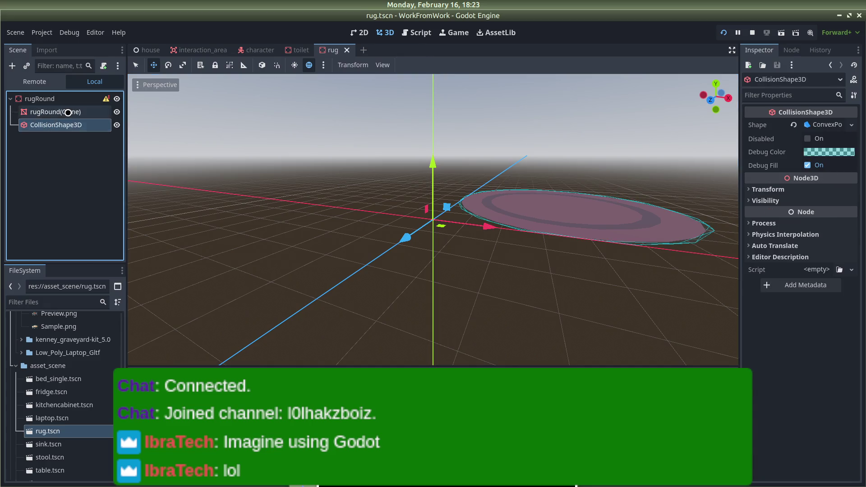
{"action": "left_click", "coordinate": [68, 112]}
{"action": "left_click", "coordinate": [32, 98]}
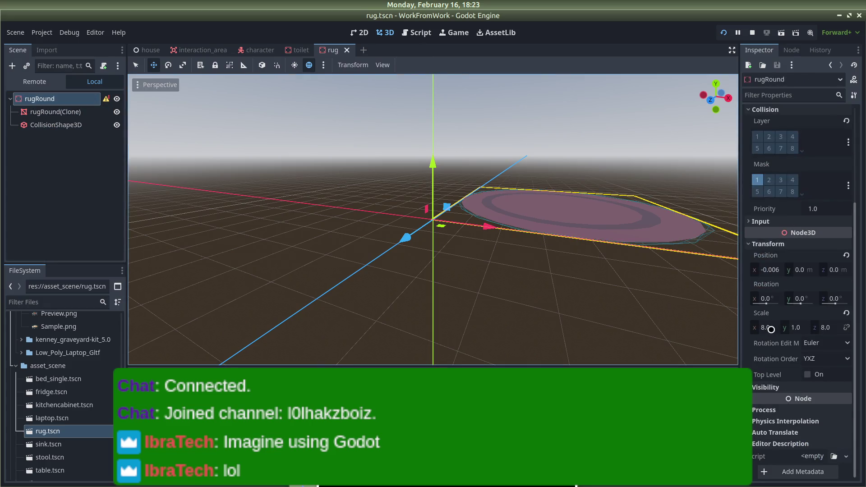
{"action": "left_click", "coordinate": [55, 112]}
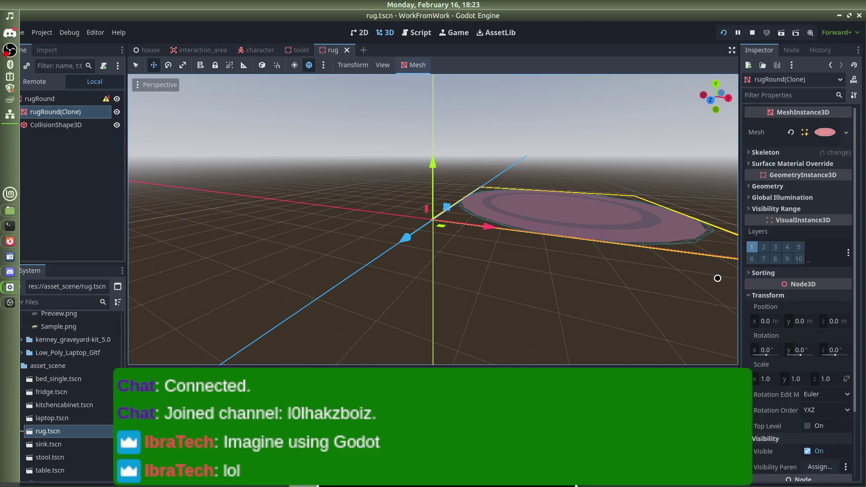
{"action": "scroll", "coordinate": [767, 288], "scroll_direction": "down", "scroll_amount": 3}
{"action": "scroll", "coordinate": [770, 294], "scroll_direction": "up", "scroll_amount": 3}
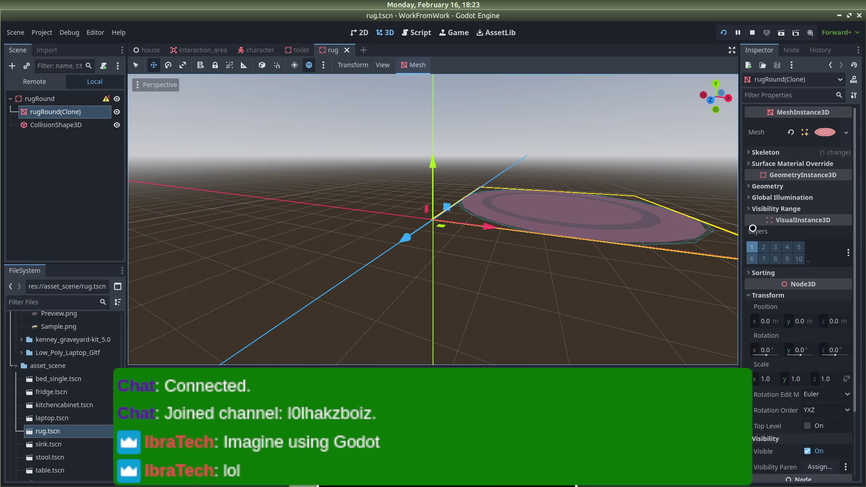